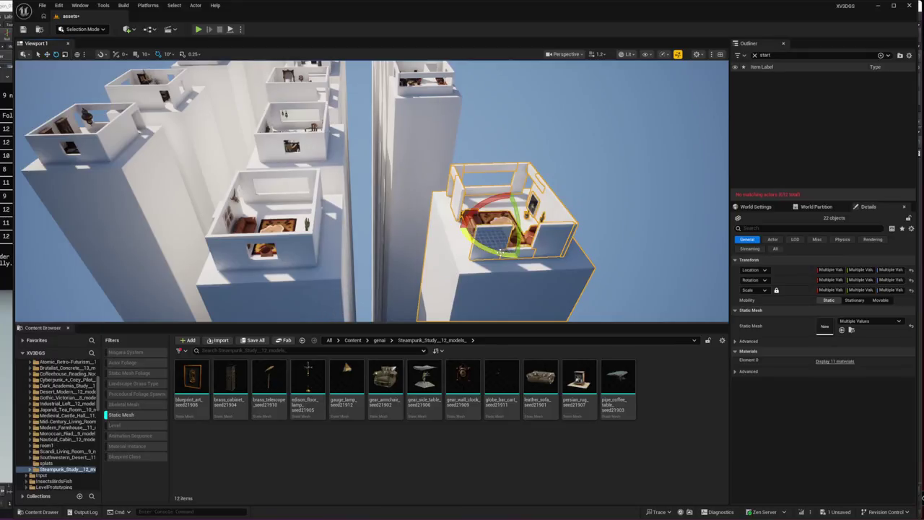
# Step: Swap the armchair to the gear_armchair mesh and the sofa to leather_sofa
pyautogui.scroll(-10, 498, 217)
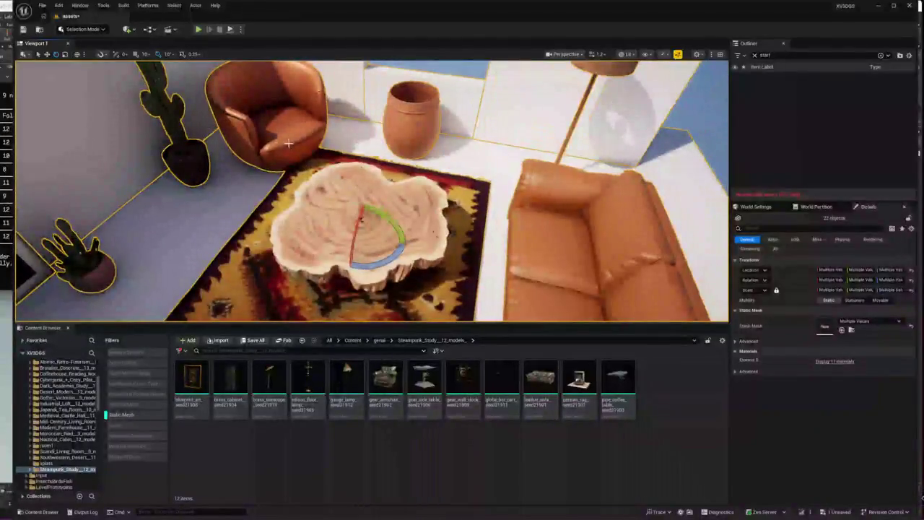
pyautogui.click(268, 115)
pyautogui.click(842, 378)
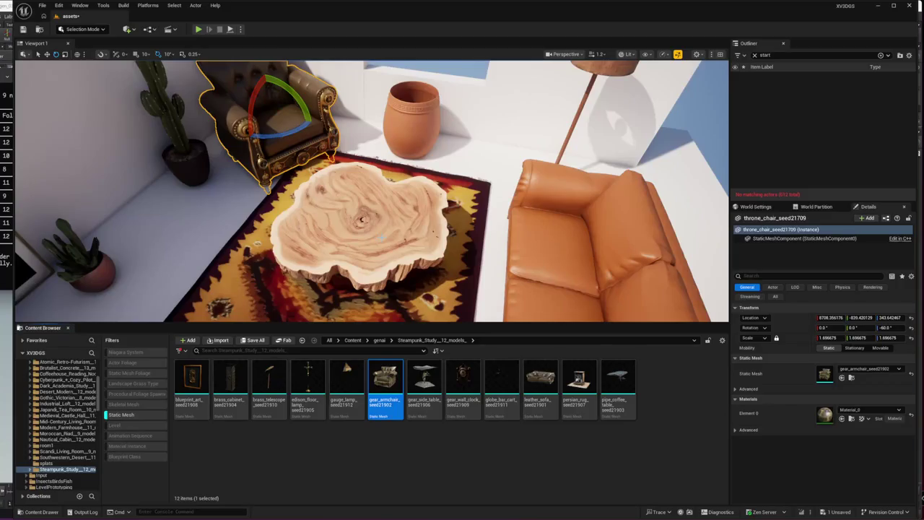
pyautogui.click(578, 289)
pyautogui.moveTo(541, 379); pyautogui.dragTo(842, 373)
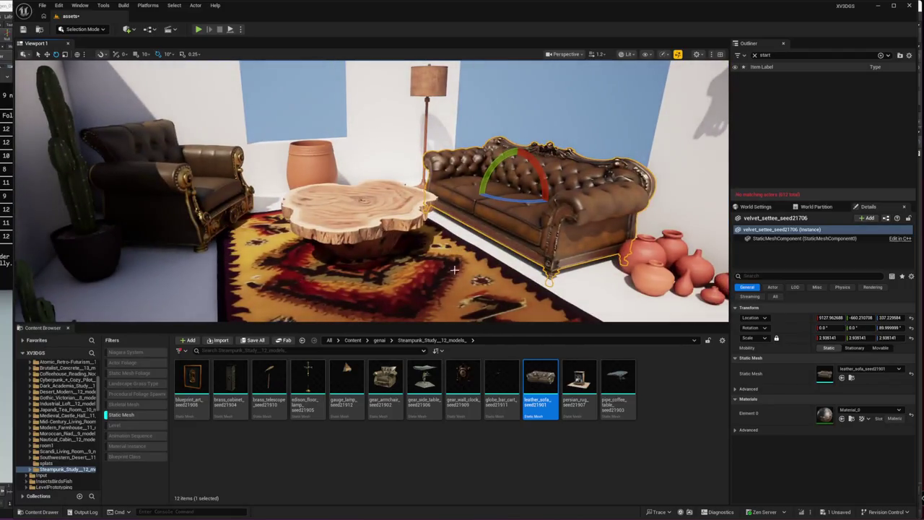
pyautogui.click(198, 380)
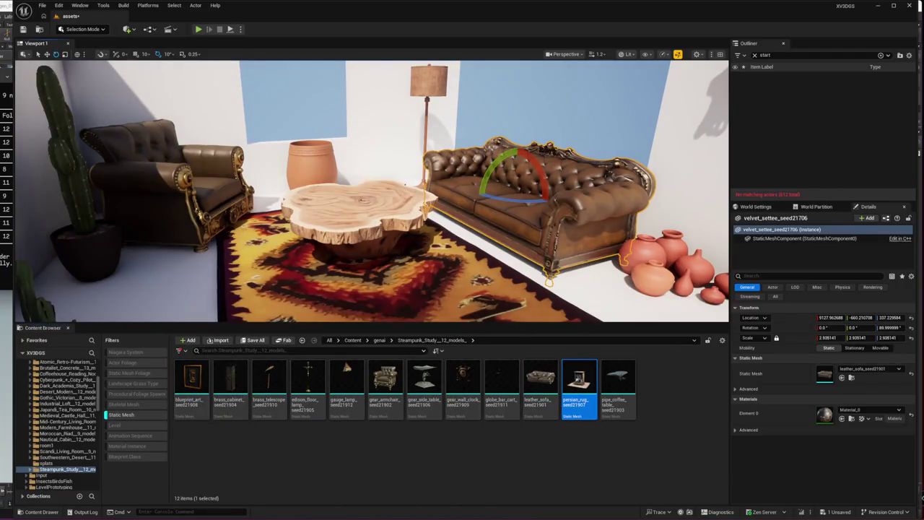
pyautogui.click(347, 289)
pyautogui.click(842, 377)
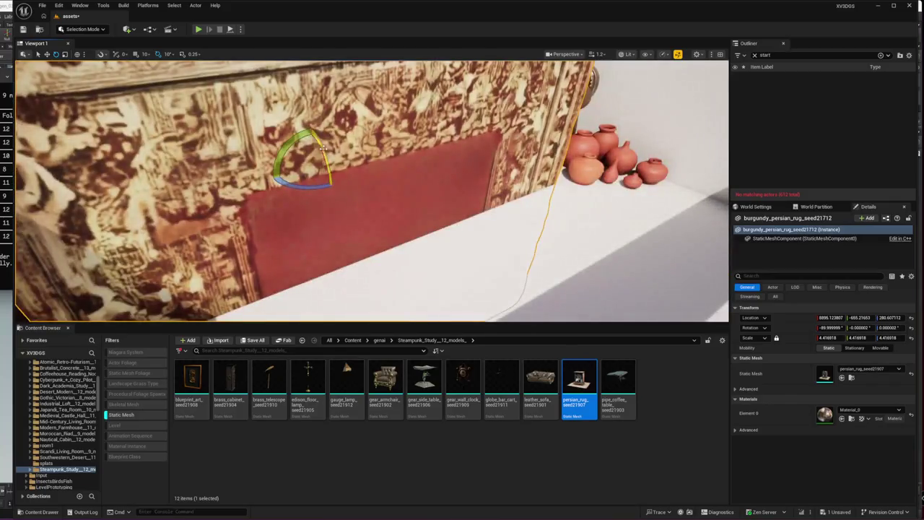
pyautogui.moveTo(322, 148); pyautogui.dragTo(334, 190)
pyautogui.moveTo(322, 142); pyautogui.dragTo(311, 81)
pyautogui.hotkey('ctrl', 'z')
pyautogui.hotkey('ctrl', 'z')
pyautogui.hotkey('ctrl', 'z')
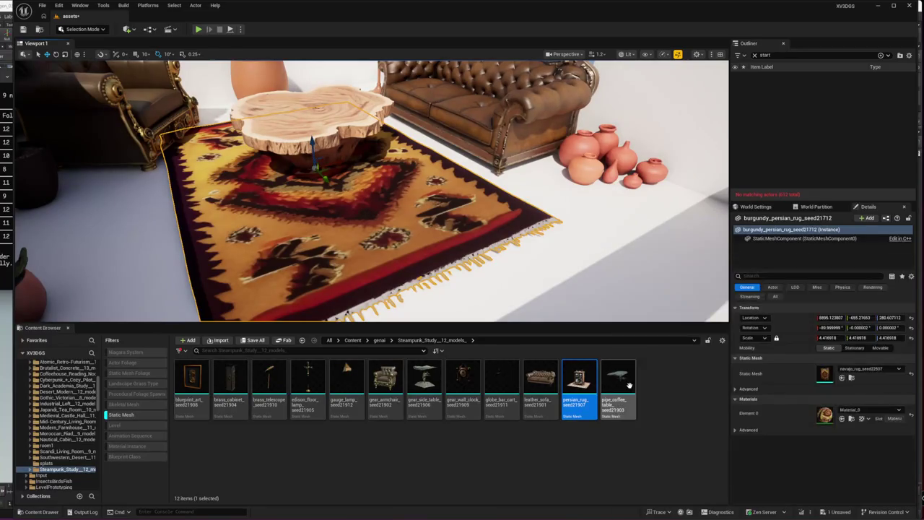
pyautogui.click(425, 381)
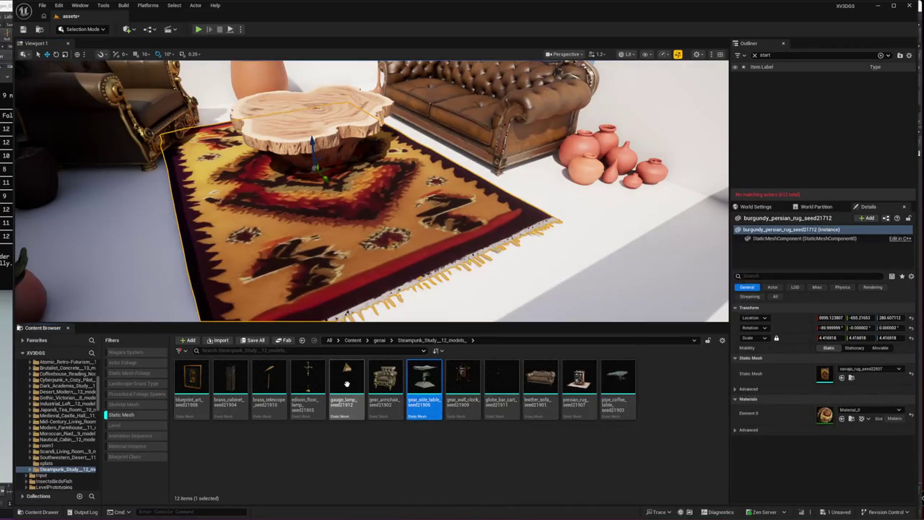
pyautogui.click(509, 386)
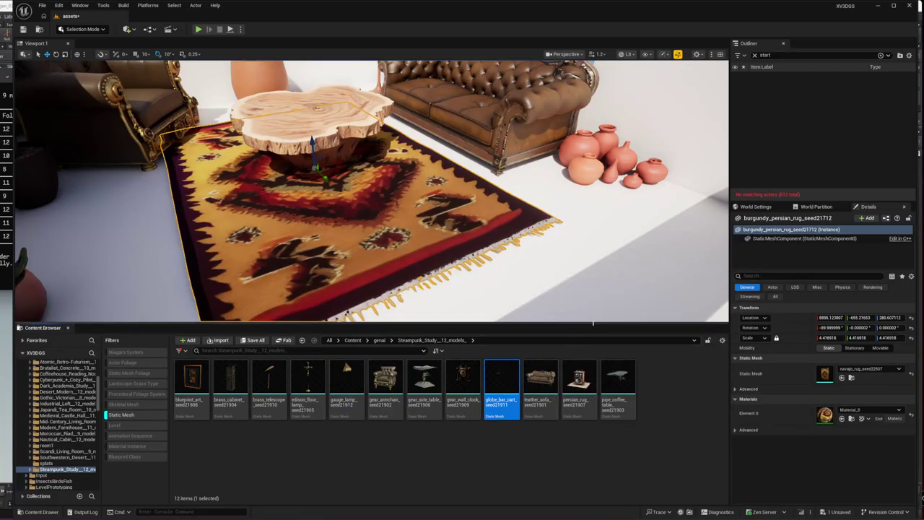
pyautogui.click(237, 377)
pyautogui.click(325, 119)
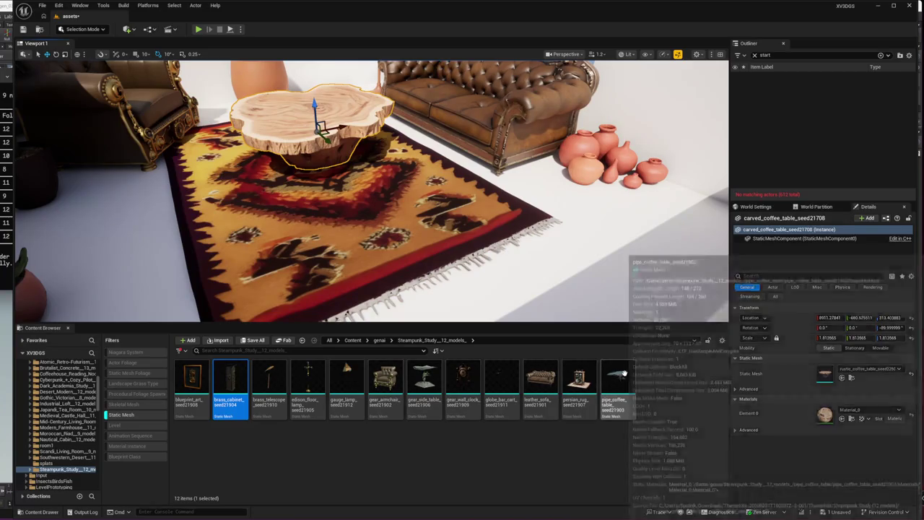
pyautogui.moveTo(618, 381); pyautogui.dragTo(827, 373)
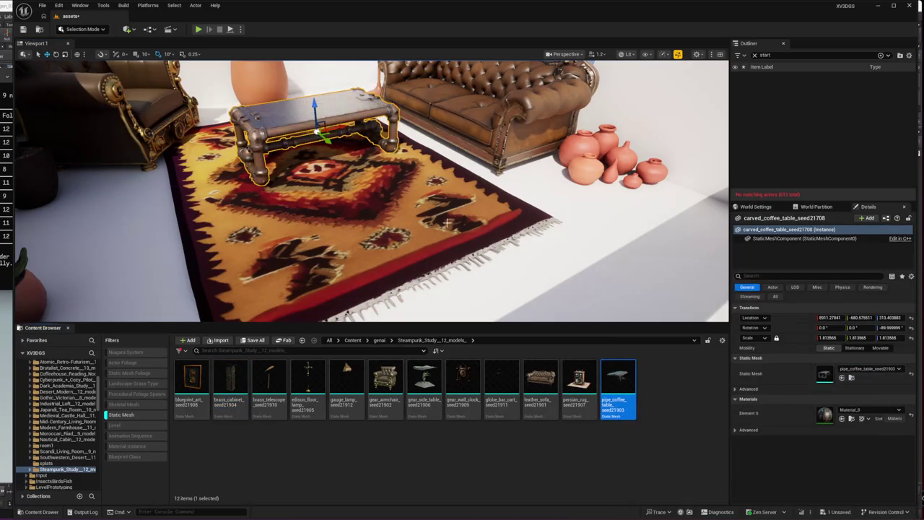
# Step: Make the coffee table pipe_coffee_table, dismissing the stray Move/Copy Here menus
pyautogui.moveTo(345, 403); pyautogui.dragTo(350, 409)
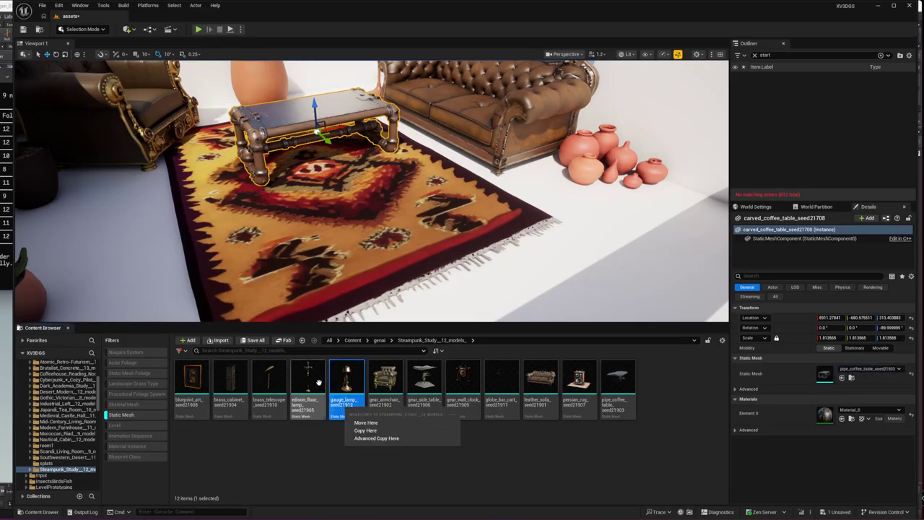
pyautogui.click(268, 381)
pyautogui.moveTo(268, 382); pyautogui.dragTo(260, 383)
pyautogui.click(230, 381)
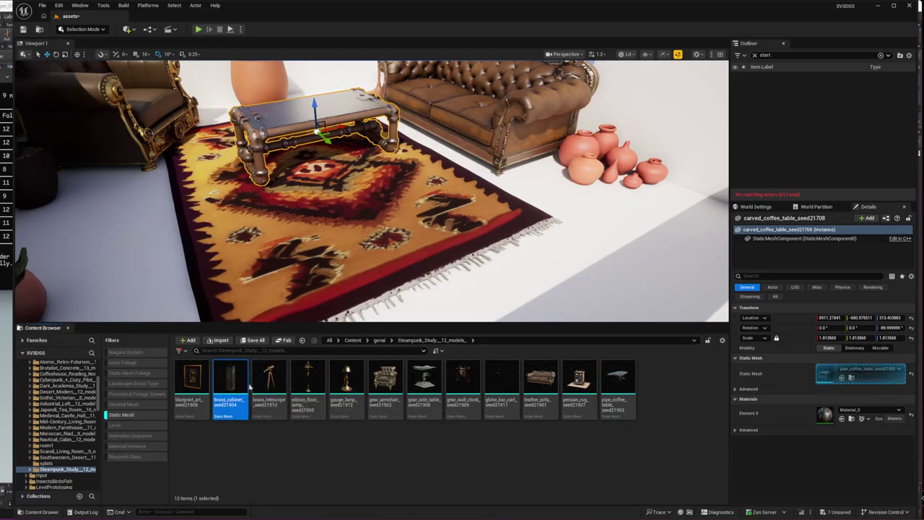
pyautogui.click(468, 376)
pyautogui.moveTo(472, 370); pyautogui.dragTo(548, 375)
pyautogui.click(510, 374)
pyautogui.click(539, 367)
pyautogui.moveTo(616, 376); pyautogui.dragTo(622, 397)
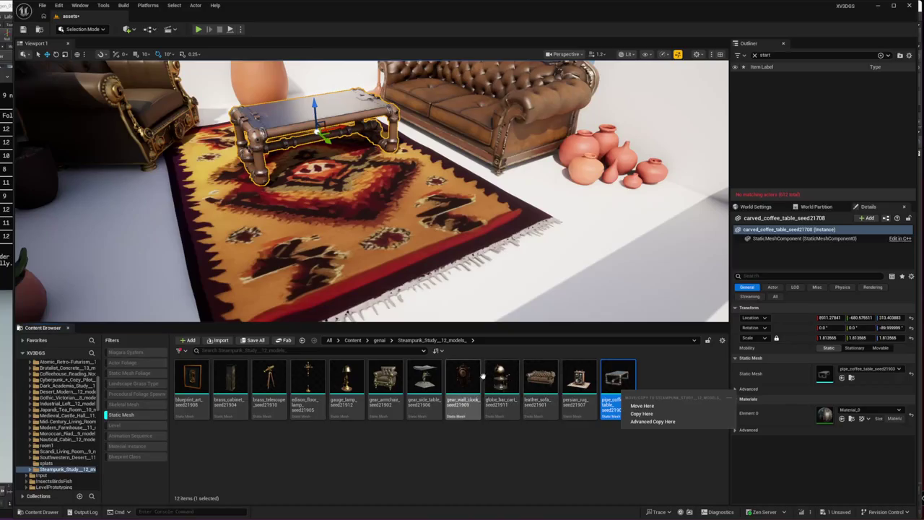
# Step: Select the leaning picture frame by the back wall
pyautogui.moveTo(421, 303)
pyautogui.mouseDown()
pyautogui.moveTo(404, 289)
pyautogui.moveTo(339, 274)
pyautogui.mouseUp()
pyautogui.click(217, 174)
pyautogui.click(230, 382)
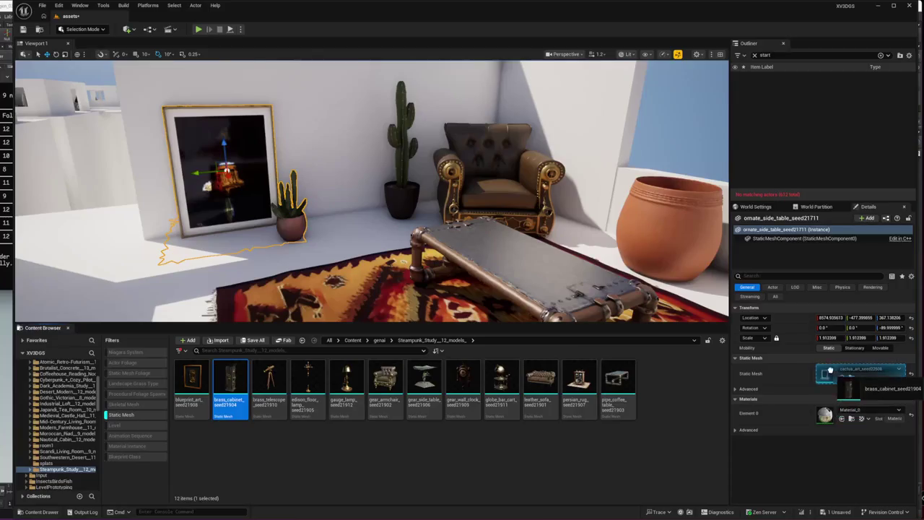
# Step: Turn the picture into brass_cabinet and Alt-drag copies side by side next to it
pyautogui.click(842, 377)
pyautogui.moveTo(316, 207)
pyautogui.mouseDown()
pyautogui.moveTo(477, 173)
pyautogui.moveTo(470, 122)
pyautogui.moveTo(478, 190)
pyautogui.mouseUp()
pyautogui.moveTo(321, 230)
pyautogui.mouseDown()
pyautogui.moveTo(373, 170)
pyautogui.moveTo(309, 155)
pyautogui.moveTo(426, 173)
pyautogui.moveTo(396, 172)
pyautogui.moveTo(376, 158)
pyautogui.moveTo(257, 189)
pyautogui.moveTo(285, 185)
pyautogui.moveTo(289, 209)
pyautogui.mouseUp()
pyautogui.moveTo(433, 209); pyautogui.dragTo(386, 209)
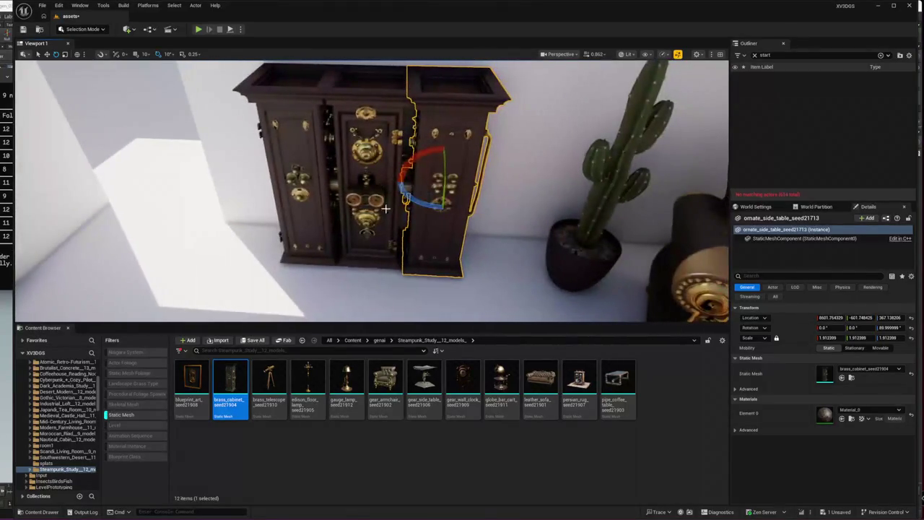
# Step: Select the three brass cabinets together, then clear the selection
pyautogui.press('Escape')
pyautogui.click(361, 187)
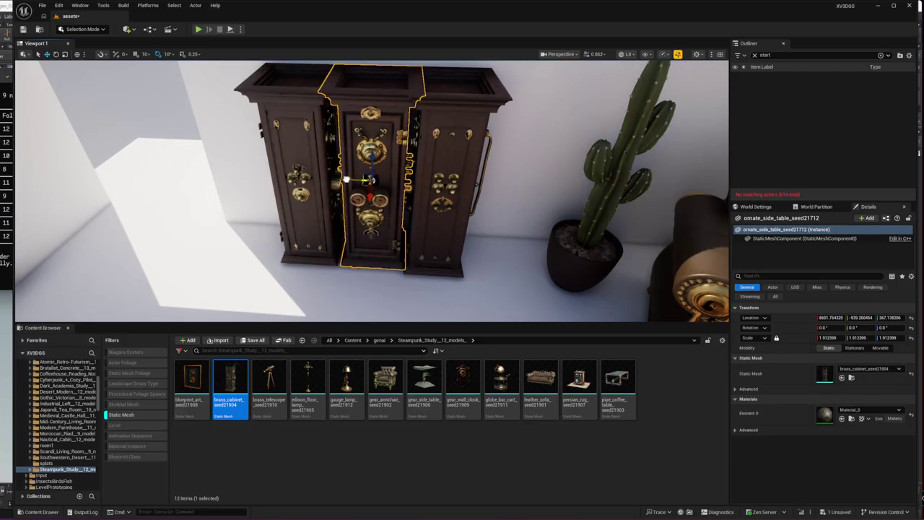
pyautogui.keyDown('ctrl'); pyautogui.click(288, 177); pyautogui.keyUp('ctrl')
pyautogui.keyDown('ctrl'); pyautogui.click(451, 180); pyautogui.keyUp('ctrl')
pyautogui.press('Escape')
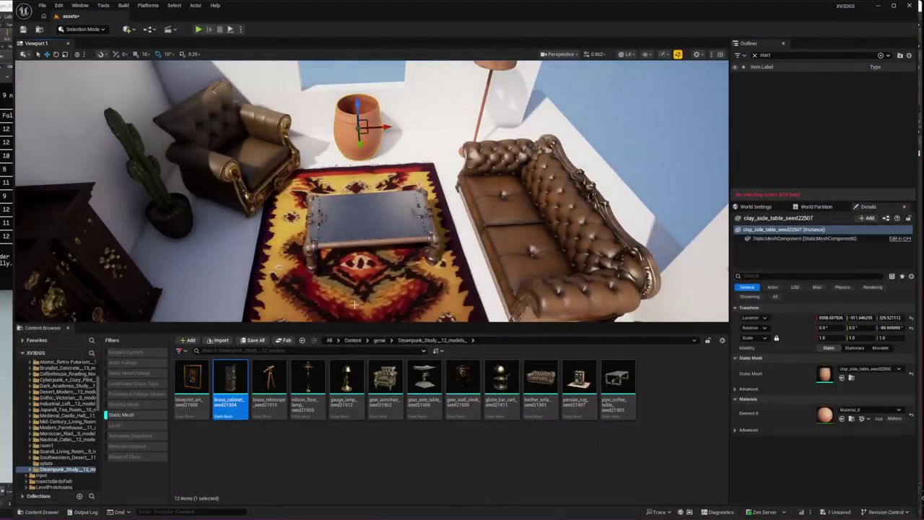
# Step: Make the vase brass_telescope and the wall skull blueprint_art, scaled to about 2.4 and lowered
pyautogui.moveTo(268, 379); pyautogui.dragTo(830, 371)
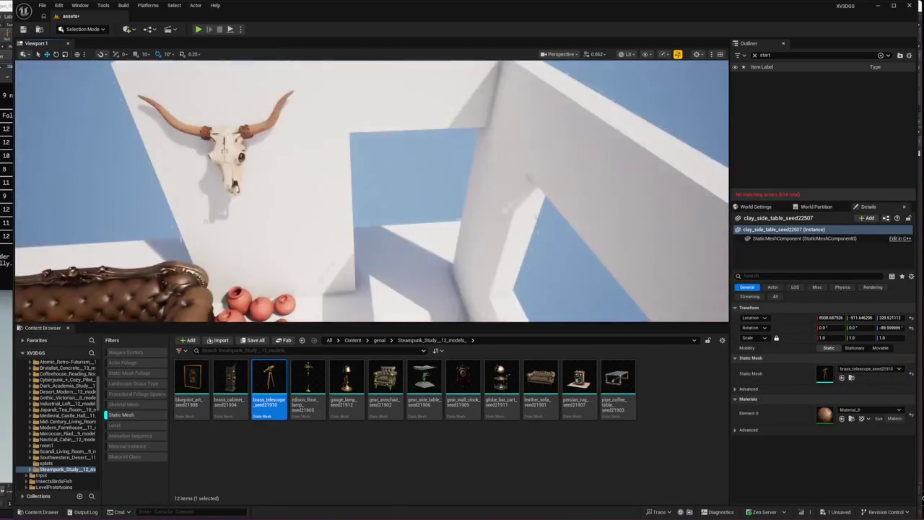
pyautogui.moveTo(192, 379); pyautogui.dragTo(831, 372)
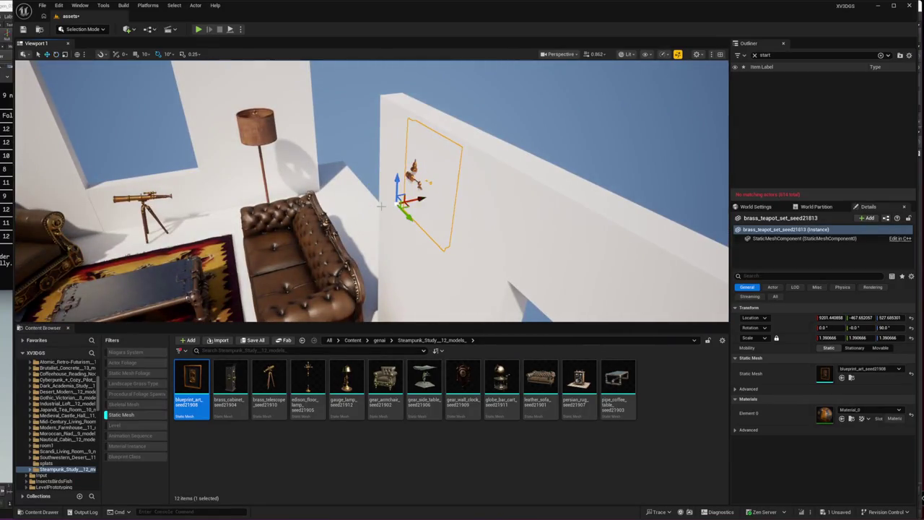
pyautogui.moveTo(352, 214); pyautogui.dragTo(367, 199)
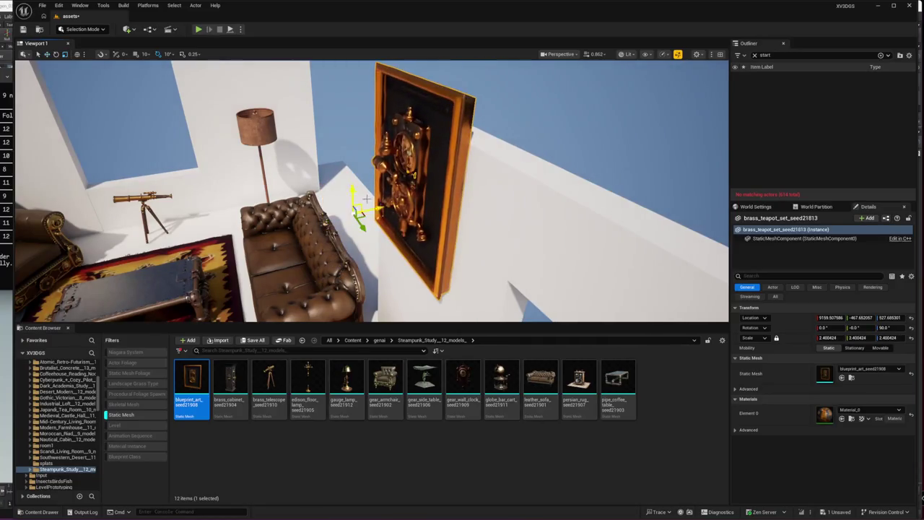
pyautogui.press('End')
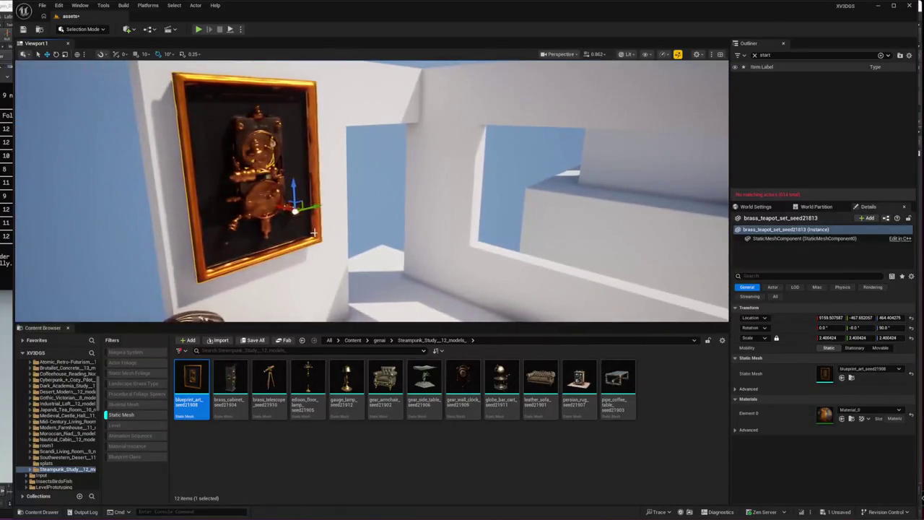
pyautogui.press('Escape')
# Step: Select the potted cactus near the armchair and telescope, picking the globe_bar_cart asset
pyautogui.moveTo(448, 274)
pyautogui.mouseDown()
pyautogui.moveTo(419, 226)
pyautogui.moveTo(463, 239)
pyautogui.moveTo(446, 289)
pyautogui.mouseUp()
pyautogui.moveTo(208, 242)
pyautogui.mouseDown()
pyautogui.moveTo(209, 260)
pyautogui.moveTo(195, 252)
pyautogui.moveTo(208, 241)
pyautogui.mouseUp()
pyautogui.click(208, 241)
pyautogui.click(501, 383)
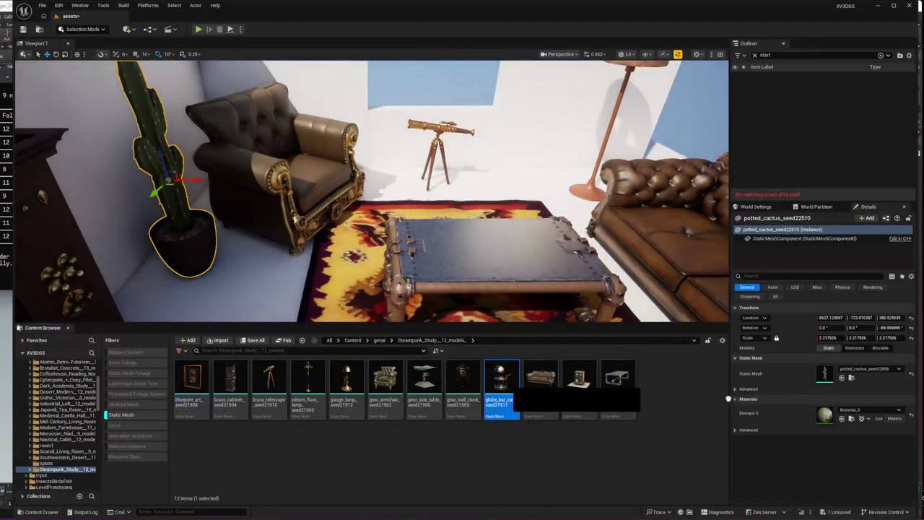
# Step: Assign globe_bar_cart to the cactus and move it to a new spot in the room
pyautogui.click(842, 378)
pyautogui.moveTo(171, 187)
pyautogui.mouseDown()
pyautogui.moveTo(149, 207)
pyautogui.moveTo(128, 207)
pyautogui.moveTo(402, 149)
pyautogui.moveTo(318, 124)
pyautogui.moveTo(318, 145)
pyautogui.moveTo(411, 153)
pyautogui.moveTo(363, 179)
pyautogui.mouseUp()
pyautogui.click(363, 180)
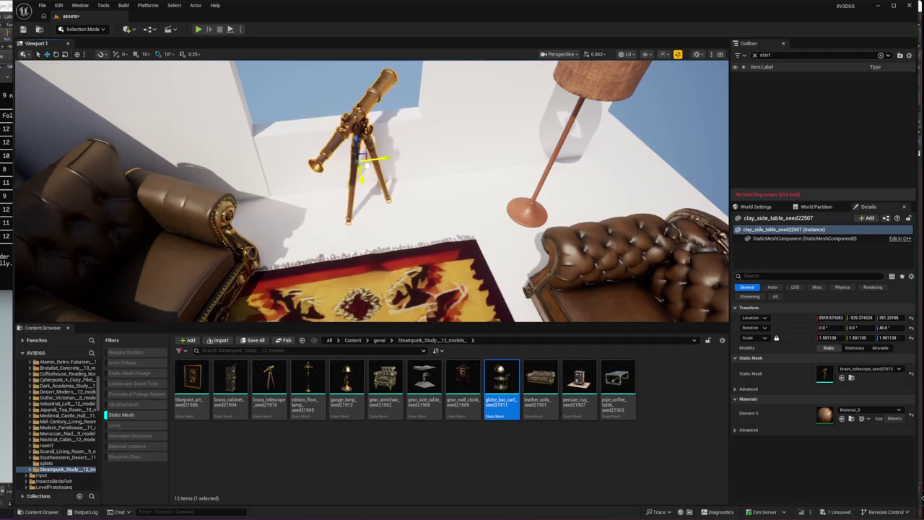
pyautogui.moveTo(373, 176)
pyautogui.mouseDown()
pyautogui.moveTo(340, 137)
pyautogui.moveTo(351, 141)
pyautogui.moveTo(332, 148)
pyautogui.moveTo(346, 152)
pyautogui.mouseUp()
pyautogui.click(393, 220)
# Step: Raise wall panel Cube293 to about Z 542
pyautogui.moveTo(392, 220)
pyautogui.mouseDown()
pyautogui.moveTo(376, 217)
pyautogui.moveTo(365, 228)
pyautogui.moveTo(435, 223)
pyautogui.mouseUp()
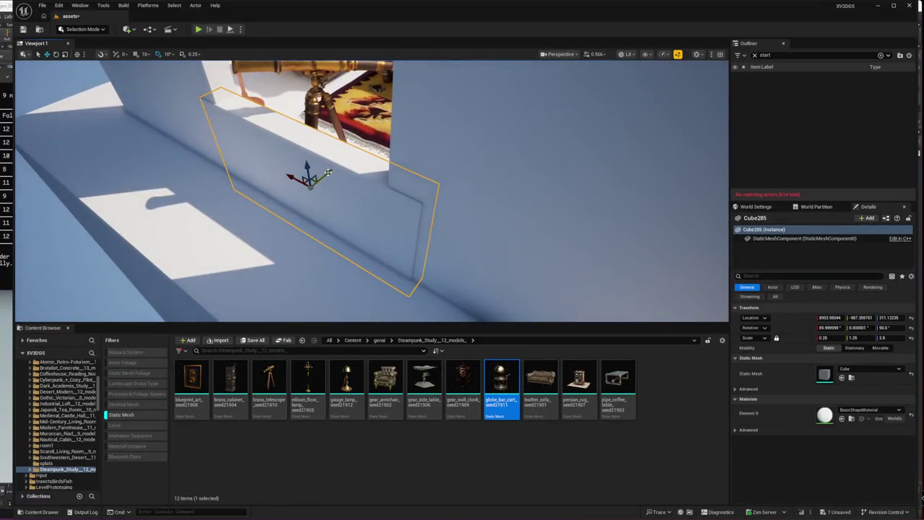
pyautogui.moveTo(331, 173)
pyautogui.mouseDown()
pyautogui.moveTo(350, 250)
pyautogui.moveTo(332, 148)
pyautogui.moveTo(349, 190)
pyautogui.mouseUp()
pyautogui.moveTo(291, 226)
pyautogui.mouseDown()
pyautogui.moveTo(347, 200)
pyautogui.moveTo(354, 169)
pyautogui.moveTo(275, 179)
pyautogui.moveTo(371, 173)
pyautogui.moveTo(305, 178)
pyautogui.mouseUp()
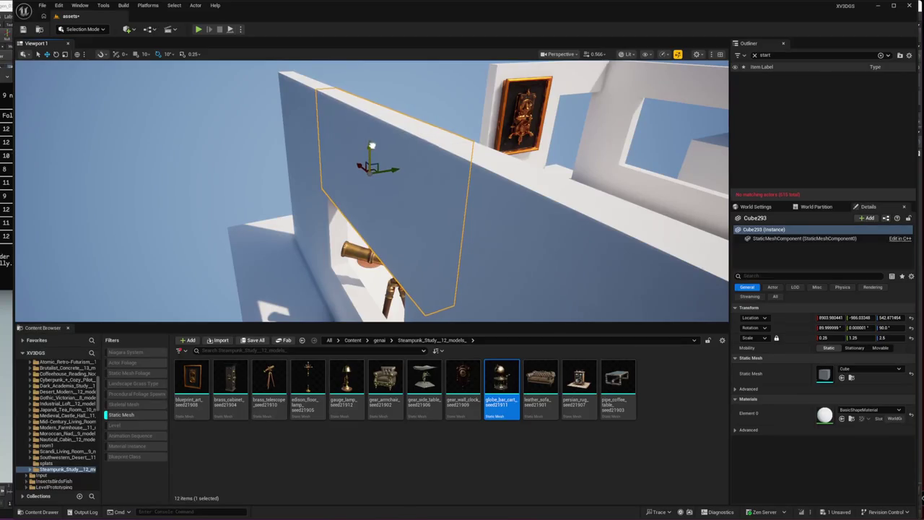
pyautogui.press('Escape')
# Step: Fly back into the room and frame the pipe coffee table
pyautogui.moveTo(365, 154)
pyautogui.mouseDown()
pyautogui.moveTo(358, 112)
pyautogui.moveTo(532, 161)
pyautogui.mouseUp()
pyautogui.click(505, 192)
pyautogui.press('f')
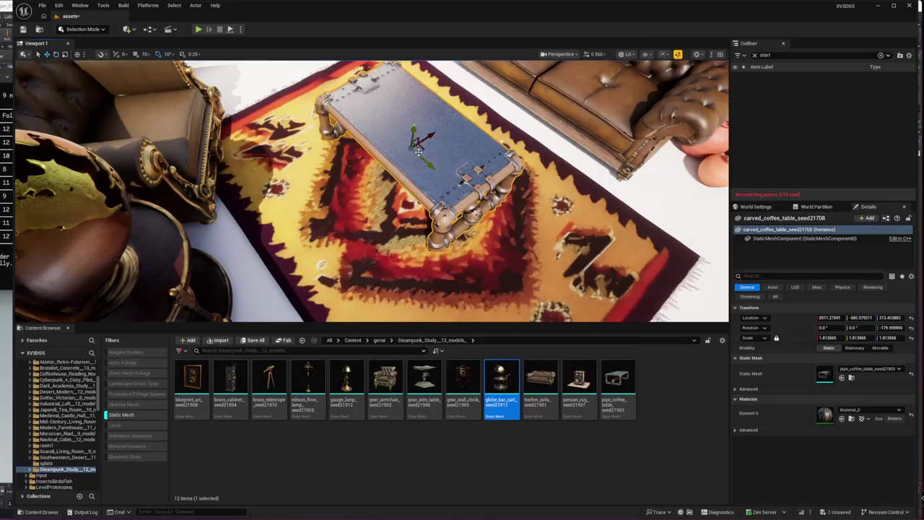
# Step: Move the gear armchair to the right
pyautogui.moveTo(386, 190); pyautogui.dragTo(249, 177)
pyautogui.press('Escape')
pyautogui.click(381, 158)
pyautogui.moveTo(387, 151)
pyautogui.mouseDown()
pyautogui.moveTo(416, 158)
pyautogui.moveTo(419, 108)
pyautogui.moveTo(390, 181)
pyautogui.moveTo(361, 216)
pyautogui.moveTo(383, 217)
pyautogui.mouseUp()
pyautogui.press('Escape')
# Step: Replace the brass lantern lamp with the edison_floor_lamp mesh
pyautogui.click(350, 124)
pyautogui.moveTo(308, 384); pyautogui.dragTo(825, 372)
pyautogui.moveTo(434, 217)
pyautogui.mouseDown()
pyautogui.moveTo(462, 187)
pyautogui.moveTo(371, 225)
pyautogui.mouseUp()
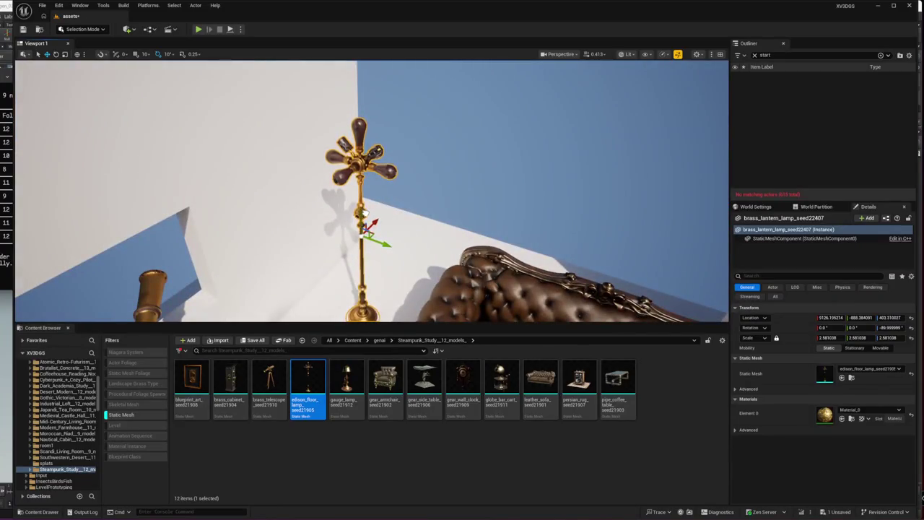
pyautogui.moveTo(364, 209)
pyautogui.mouseDown()
pyautogui.moveTo(289, 216)
pyautogui.moveTo(325, 210)
pyautogui.mouseUp()
pyautogui.press('Escape')
# Step: Place a gear_side_table left of the rug and turn it about 180°
pyautogui.click(425, 383)
pyautogui.moveTo(372, 191)
pyautogui.mouseDown()
pyautogui.moveTo(310, 195)
pyautogui.moveTo(361, 192)
pyautogui.mouseUp()
pyautogui.moveTo(425, 384)
pyautogui.mouseDown()
pyautogui.moveTo(433, 404)
pyautogui.moveTo(549, 167)
pyautogui.moveTo(289, 245)
pyautogui.moveTo(193, 231)
pyautogui.moveTo(177, 242)
pyautogui.moveTo(134, 202)
pyautogui.moveTo(167, 230)
pyautogui.moveTo(315, 191)
pyautogui.moveTo(317, 147)
pyautogui.mouseUp()
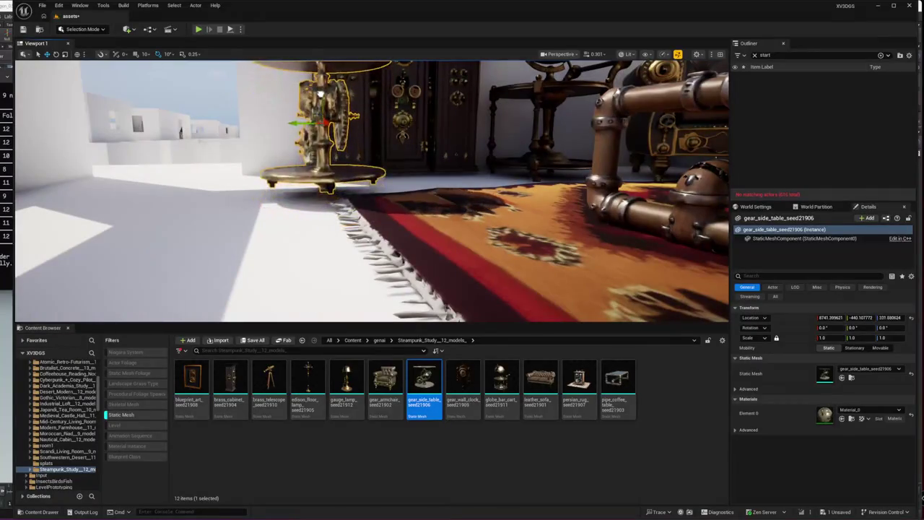
pyautogui.moveTo(317, 147); pyautogui.dragTo(327, 189)
pyautogui.moveTo(238, 177); pyautogui.dragTo(278, 202)
pyautogui.moveTo(301, 270)
pyautogui.mouseDown()
pyautogui.moveTo(307, 217)
pyautogui.moveTo(301, 270)
pyautogui.moveTo(396, 204)
pyautogui.moveTo(402, 142)
pyautogui.mouseUp()
pyautogui.press('Escape')
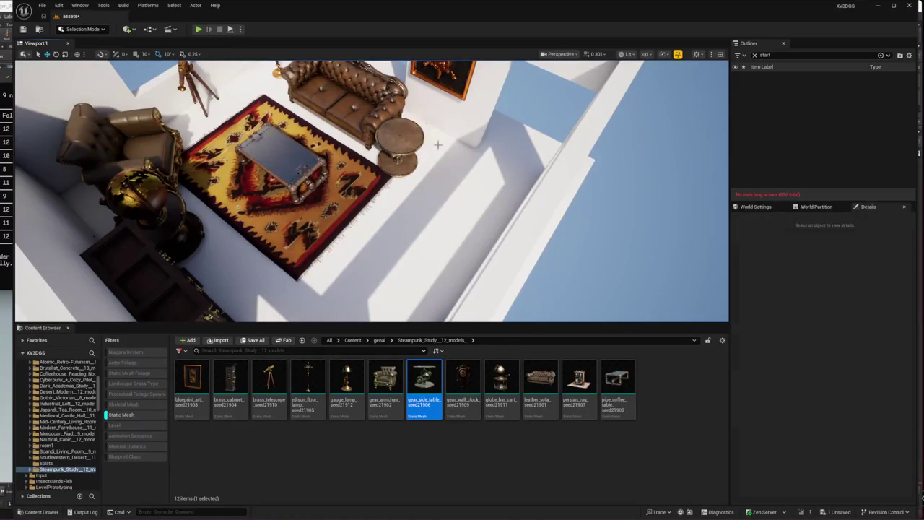
# Step: Move the gear side table beside the sofa
pyautogui.click(392, 147)
pyautogui.moveTo(402, 143); pyautogui.dragTo(419, 132)
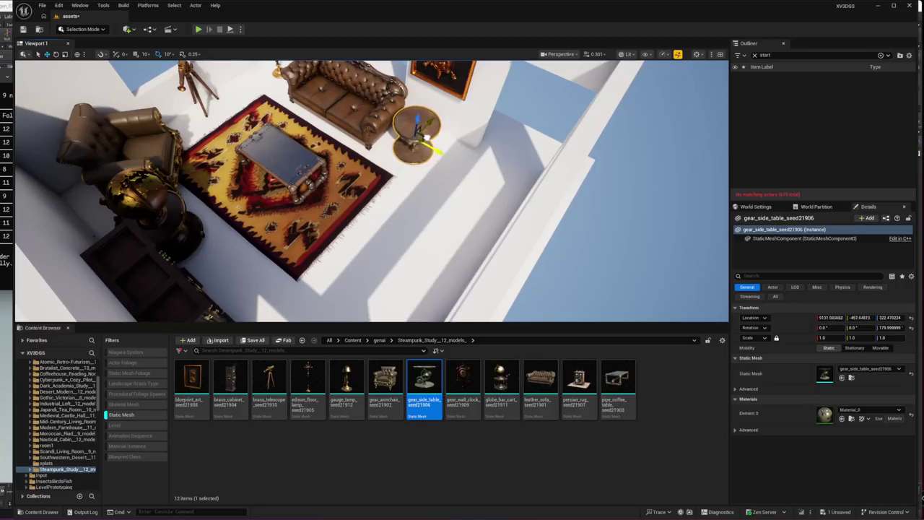
pyautogui.moveTo(361, 217)
pyautogui.mouseDown()
pyautogui.moveTo(376, 188)
pyautogui.moveTo(405, 167)
pyautogui.moveTo(509, 192)
pyautogui.moveTo(470, 217)
pyautogui.moveTo(528, 249)
pyautogui.mouseUp()
# Step: Slide wall Cube281 further along its Y axis
pyautogui.click(510, 192)
pyautogui.click(470, 217)
pyautogui.moveTo(459, 222)
pyautogui.mouseDown()
pyautogui.moveTo(357, 202)
pyautogui.moveTo(419, 260)
pyautogui.moveTo(214, 206)
pyautogui.mouseUp()
pyautogui.keyDown('ctrl'); pyautogui.click(214, 208); pyautogui.keyUp('ctrl')
pyautogui.moveTo(262, 235); pyautogui.dragTo(267, 173)
pyautogui.moveTo(372, 192)
pyautogui.mouseDown()
pyautogui.moveTo(408, 172)
pyautogui.moveTo(401, 217)
pyautogui.mouseUp()
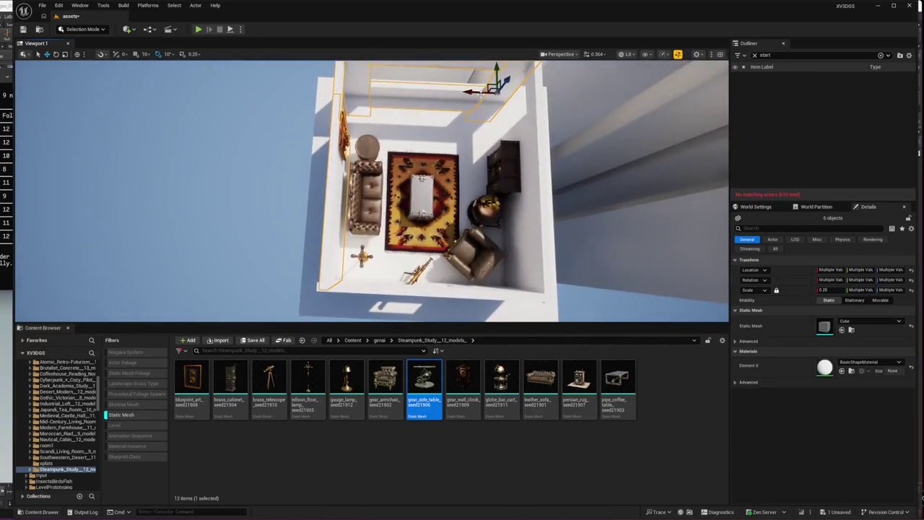
# Step: Delete wall piece Cube289 and the burgundy rug under the coffee table
pyautogui.moveTo(477, 92); pyautogui.dragTo(518, 113)
pyautogui.click(520, 116)
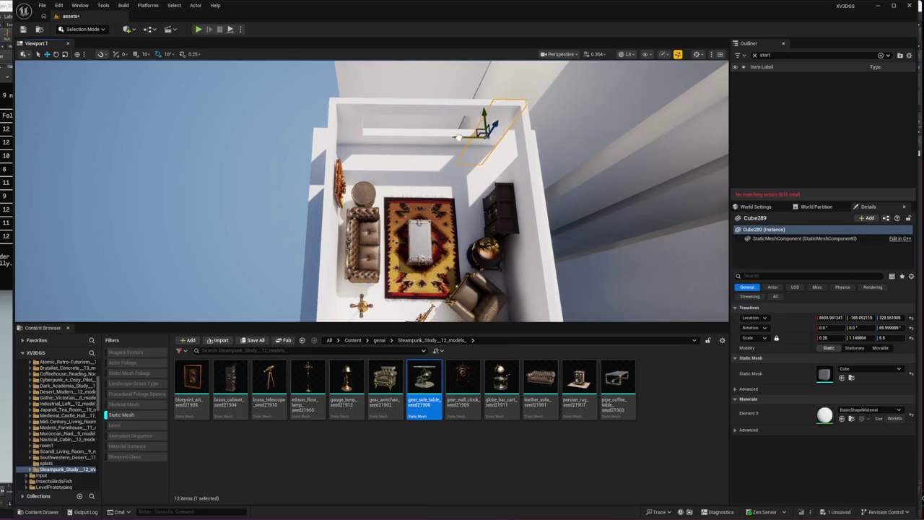
pyautogui.press('Delete')
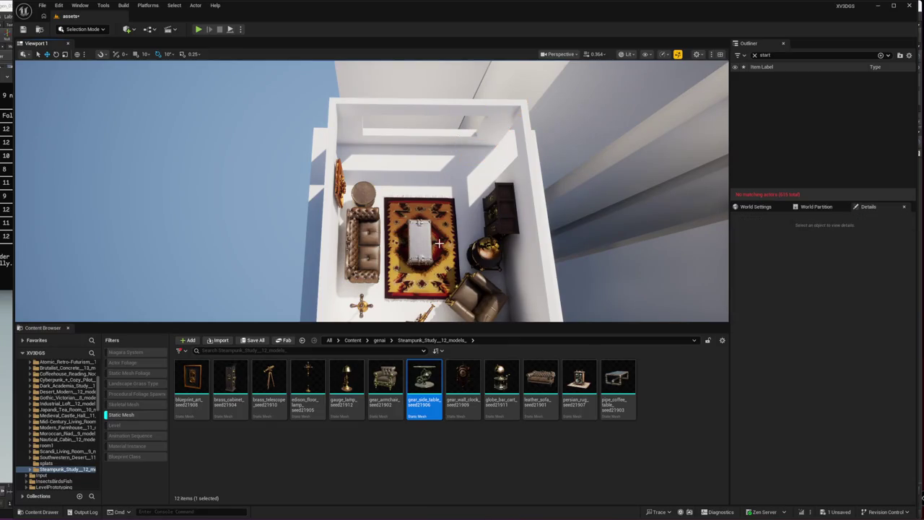
pyautogui.click(438, 244)
pyautogui.press('Delete')
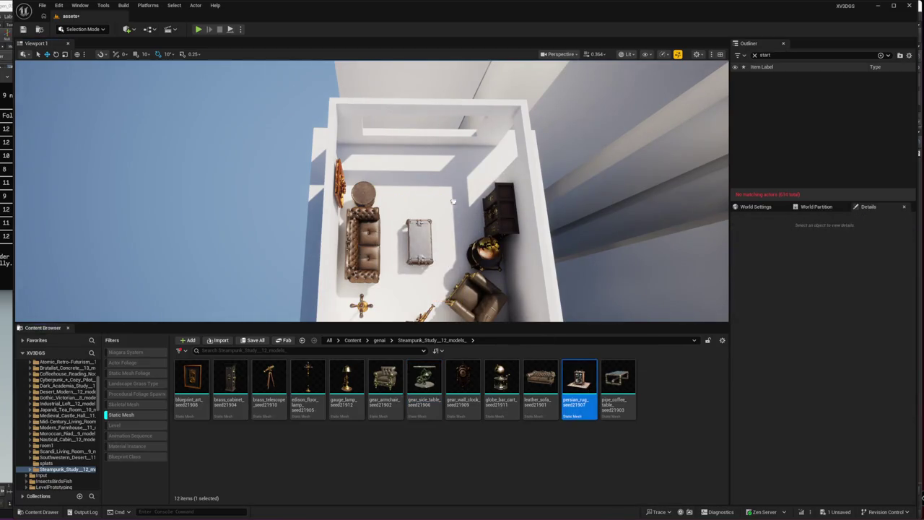
# Step: Lay persian_rug_seed21907, scaled to about 2.06, beside the sofa just above the floor
pyautogui.click(411, 178)
pyautogui.press('f')
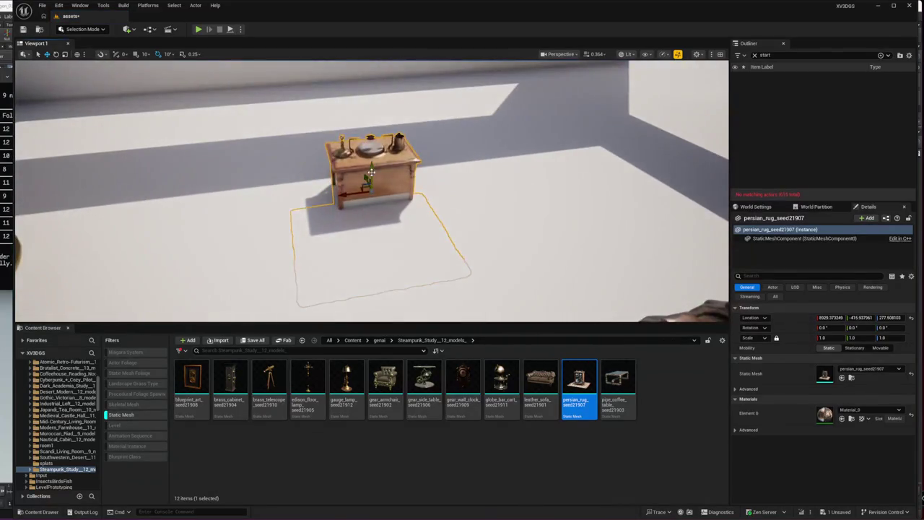
pyautogui.moveTo(367, 109)
pyautogui.mouseDown()
pyautogui.moveTo(383, 116)
pyautogui.moveTo(381, 178)
pyautogui.mouseUp()
pyautogui.moveTo(381, 245); pyautogui.dragTo(380, 244)
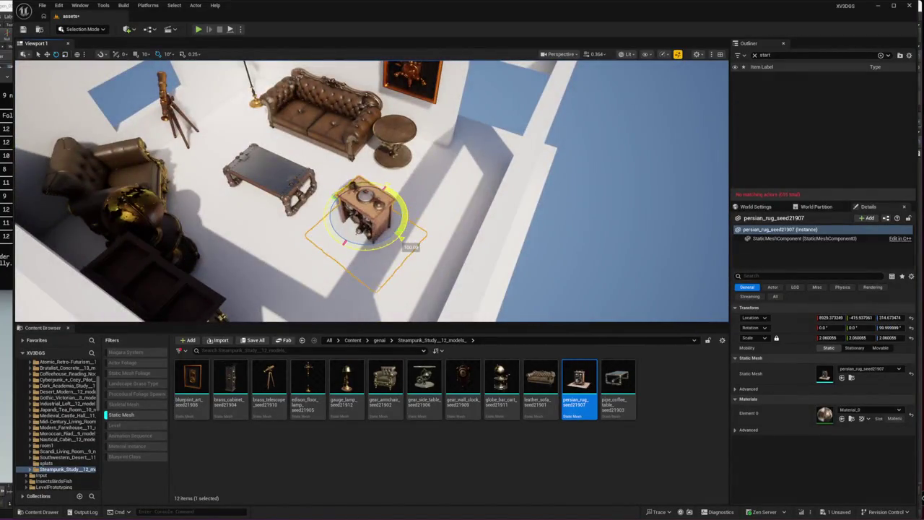
pyautogui.moveTo(288, 108); pyautogui.dragTo(270, 81)
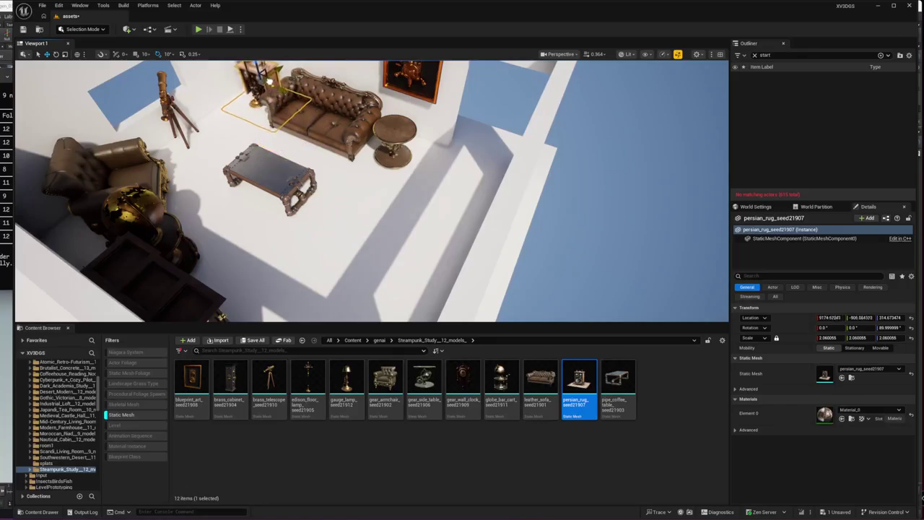
pyautogui.press('f')
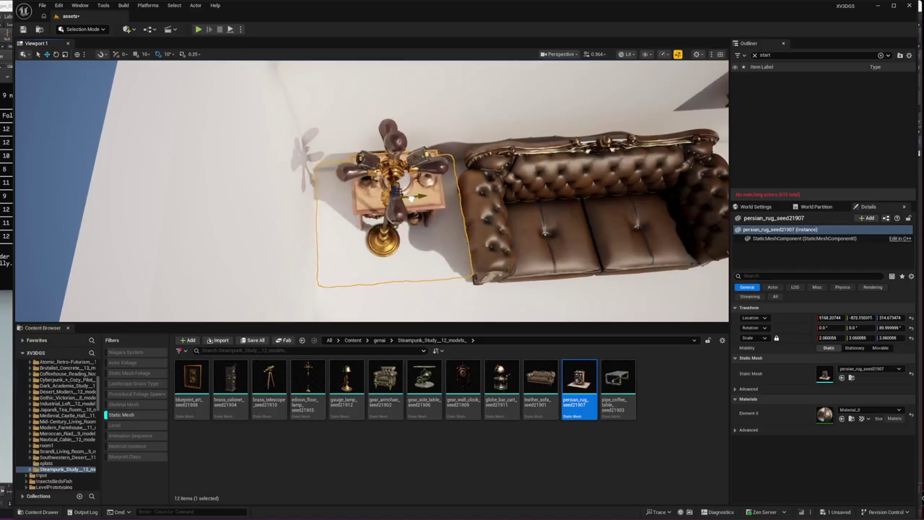
pyautogui.moveTo(372, 191); pyautogui.dragTo(535, 174)
pyautogui.moveTo(315, 159); pyautogui.dragTo(315, 156)
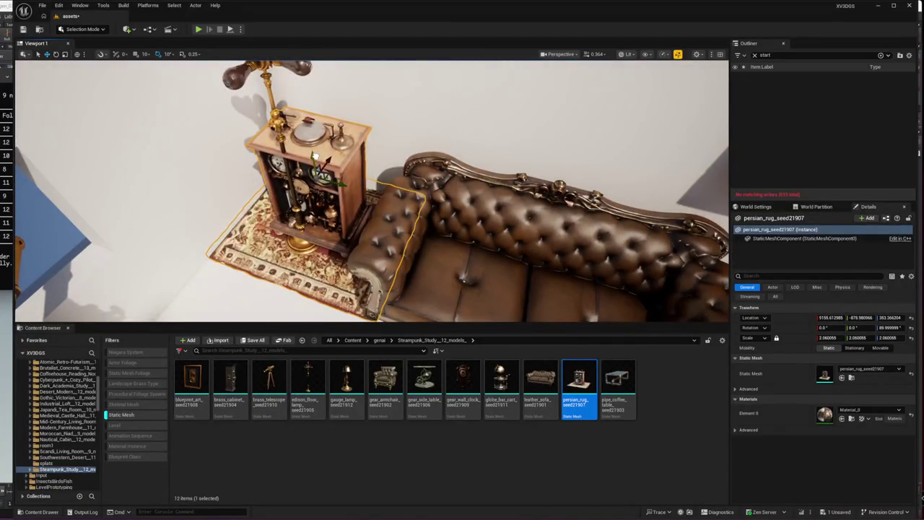
# Step: Move the brass lantern lamp to the gear armchair's left side, checking from several angles
pyautogui.click(297, 239)
pyautogui.moveTo(427, 257); pyautogui.dragTo(339, 251)
pyautogui.moveTo(414, 141)
pyautogui.mouseDown()
pyautogui.moveTo(496, 260)
pyautogui.moveTo(244, 206)
pyautogui.moveTo(164, 149)
pyautogui.mouseUp()
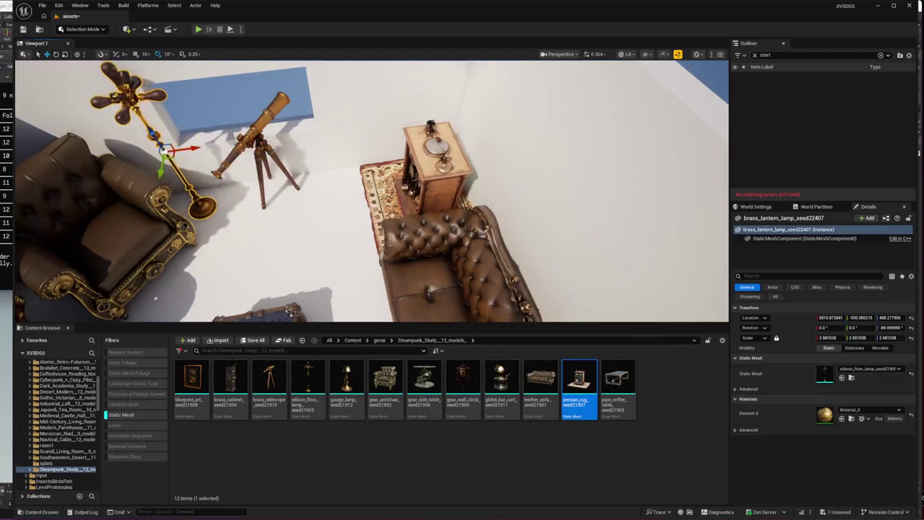
pyautogui.moveTo(362, 216); pyautogui.dragTo(311, 216)
pyautogui.click(332, 181)
pyautogui.moveTo(332, 181); pyautogui.dragTo(214, 269)
pyautogui.click(509, 125)
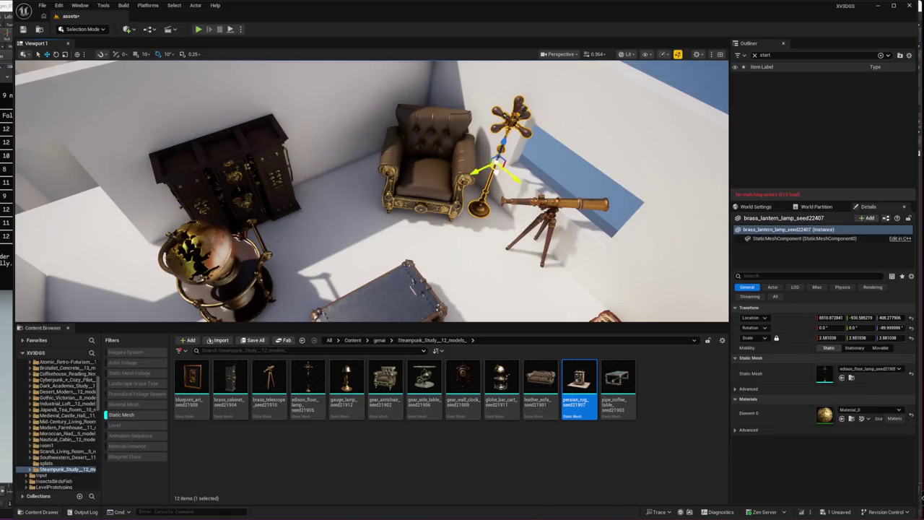
pyautogui.moveTo(496, 169); pyautogui.dragTo(329, 150)
pyautogui.scroll(-5, 336, 154)
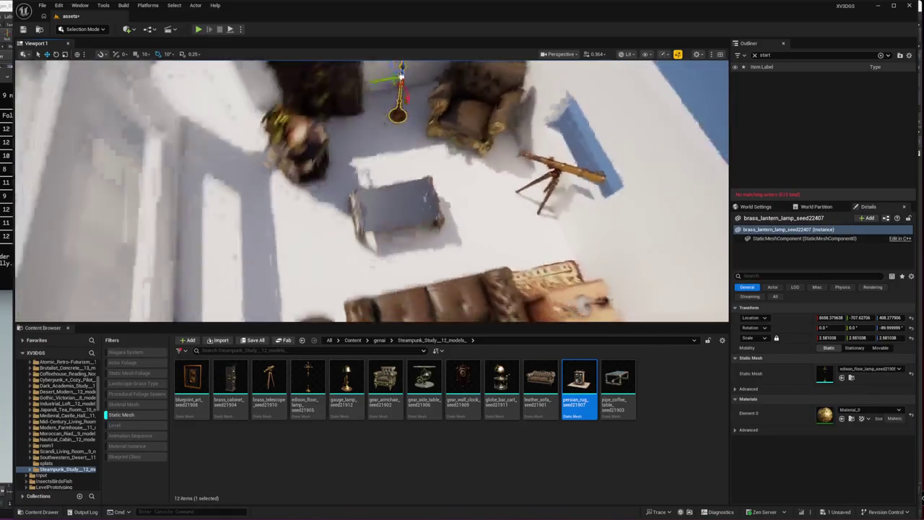
pyautogui.click(257, 129)
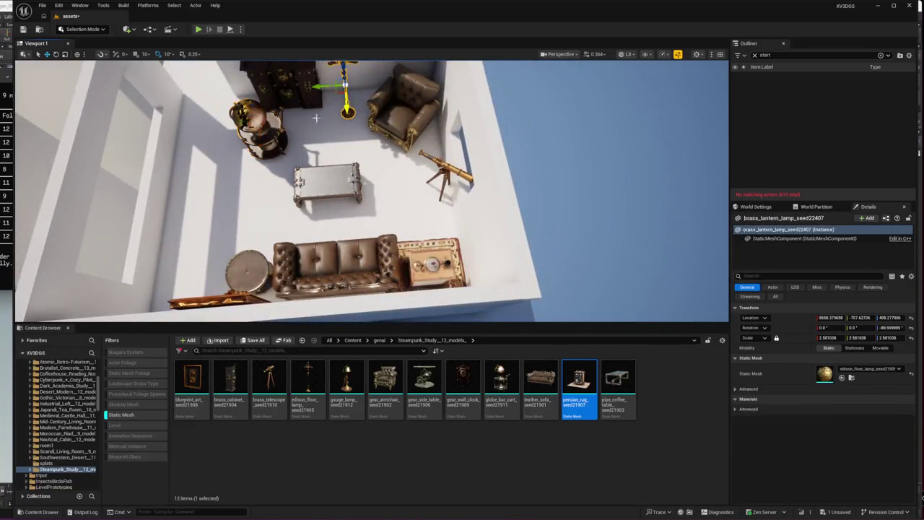
pyautogui.moveTo(348, 115); pyautogui.dragTo(339, 87)
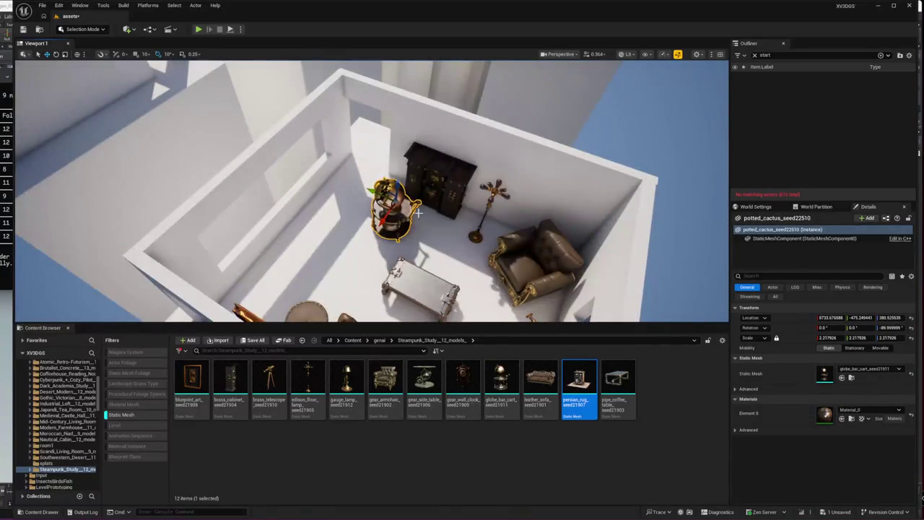
# Step: Select the brass cabinet pieces, undo a bad nudge and realign the neighbouring piece
pyautogui.keyDown('ctrl'); pyautogui.click(454, 195); pyautogui.keyUp('ctrl')
pyautogui.moveTo(462, 203)
pyautogui.mouseDown()
pyautogui.moveTo(394, 191)
pyautogui.moveTo(386, 209)
pyautogui.mouseUp()
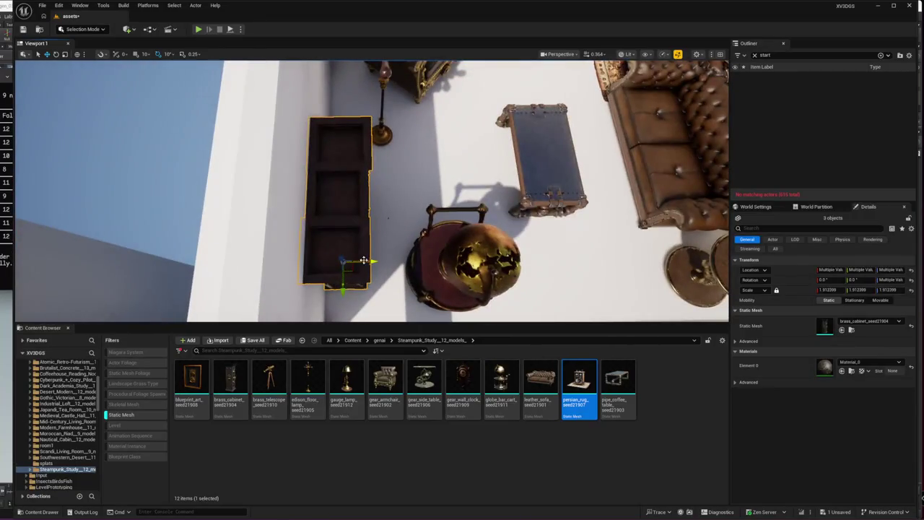
pyautogui.moveTo(364, 261); pyautogui.dragTo(379, 264)
pyautogui.click(370, 230)
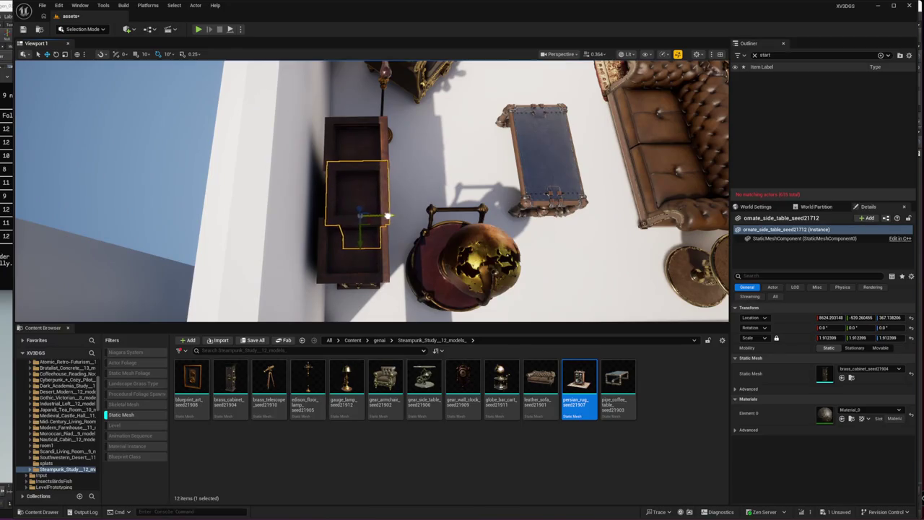
pyautogui.hotkey('ctrl', 'z')
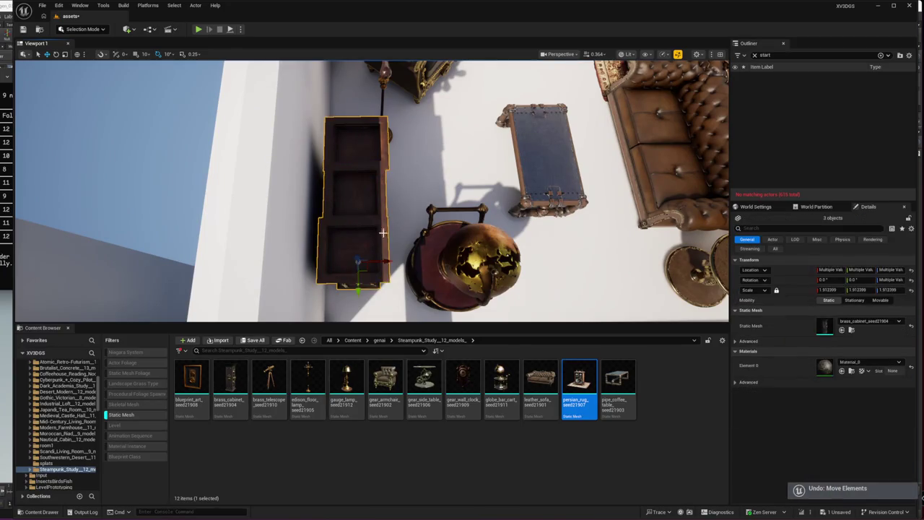
pyautogui.moveTo(379, 302); pyautogui.dragTo(411, 284)
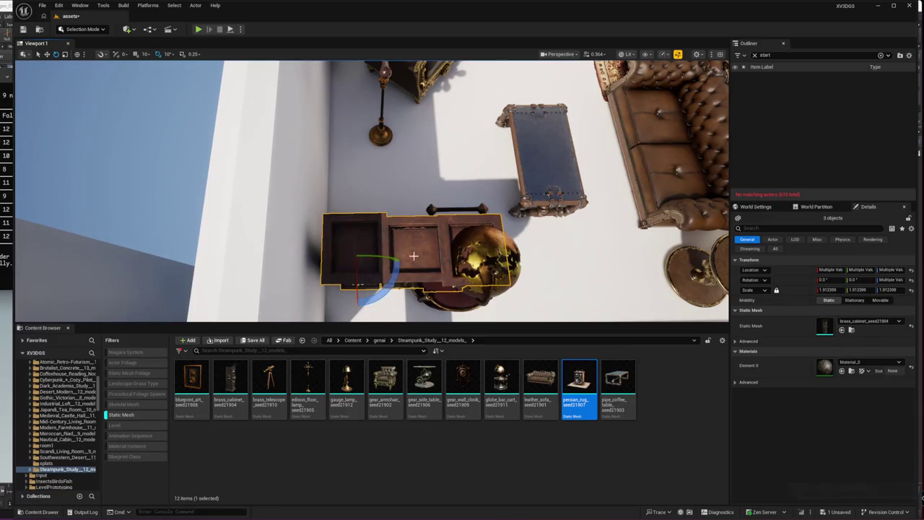
pyautogui.click(414, 256)
pyautogui.press('f')
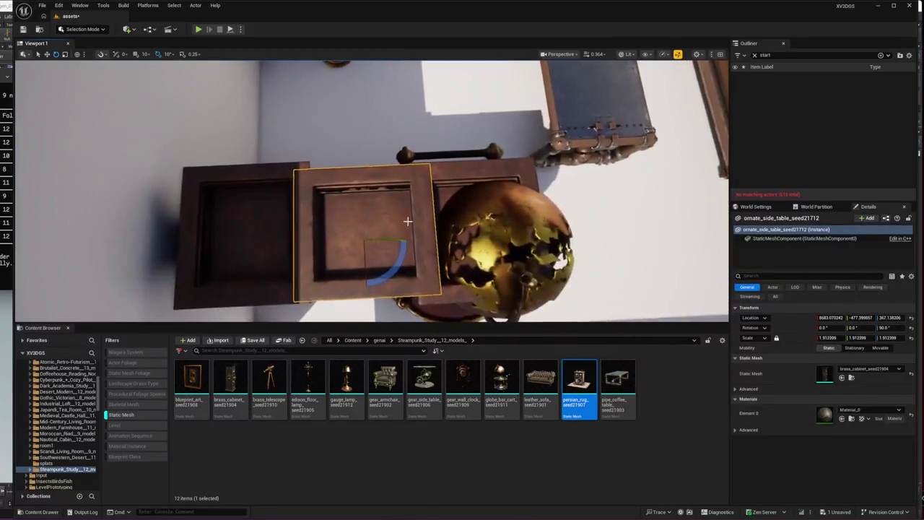
pyautogui.click(454, 227)
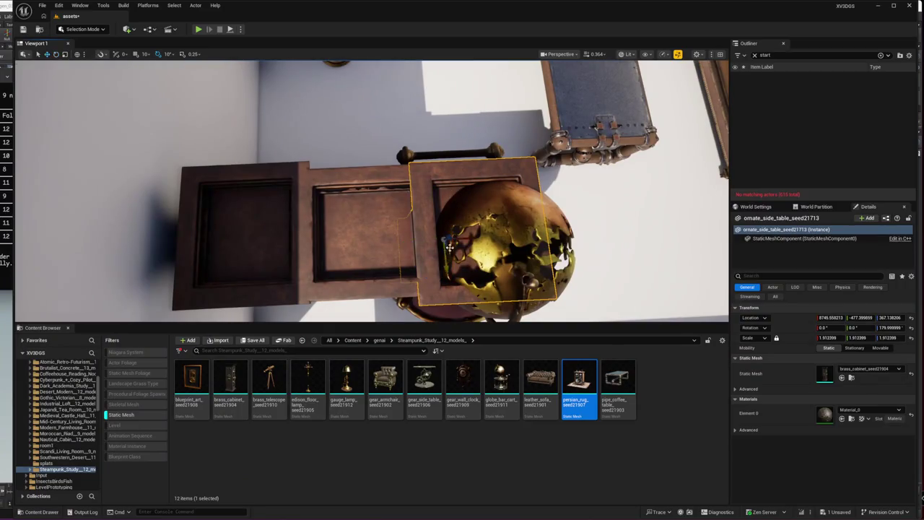
pyautogui.moveTo(447, 265); pyautogui.dragTo(448, 258)
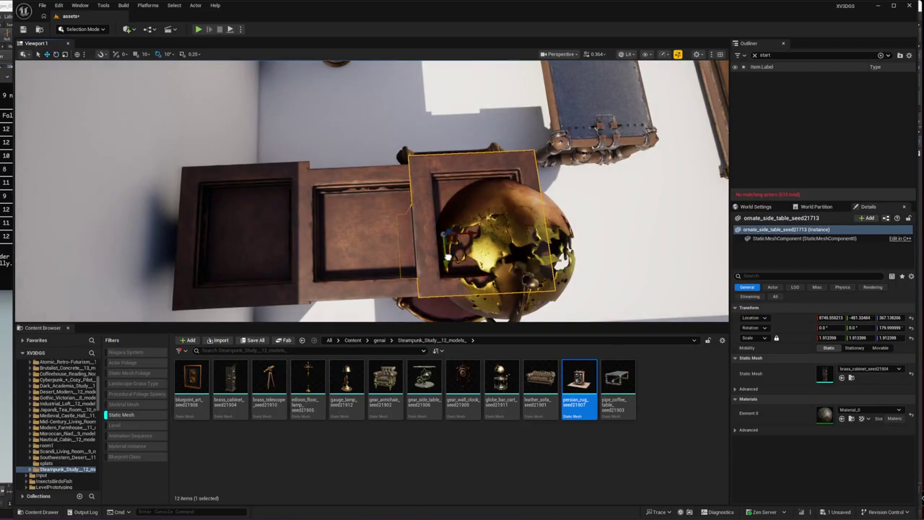
# Step: Move the three-piece cabinet beside the globe cart and rotate it 90° on Z
pyautogui.click(289, 238)
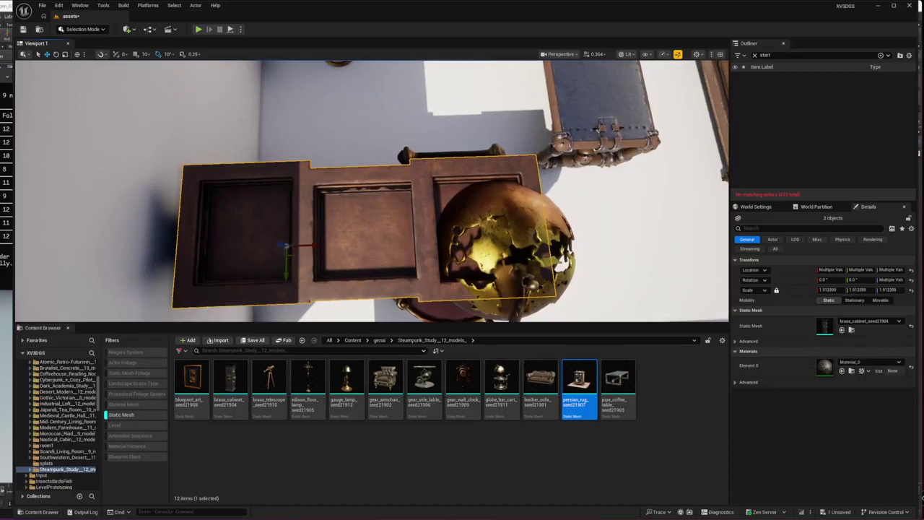
pyautogui.scroll(-10, 337, 258)
pyautogui.moveTo(310, 262)
pyautogui.mouseDown()
pyautogui.moveTo(386, 177)
pyautogui.moveTo(432, 109)
pyautogui.moveTo(378, 106)
pyautogui.moveTo(390, 80)
pyautogui.moveTo(452, 210)
pyautogui.moveTo(412, 238)
pyautogui.moveTo(410, 185)
pyautogui.moveTo(472, 284)
pyautogui.moveTo(406, 263)
pyautogui.moveTo(428, 268)
pyautogui.mouseUp()
pyautogui.moveTo(391, 299)
pyautogui.mouseDown()
pyautogui.moveTo(426, 296)
pyautogui.moveTo(442, 283)
pyautogui.moveTo(446, 256)
pyautogui.mouseUp()
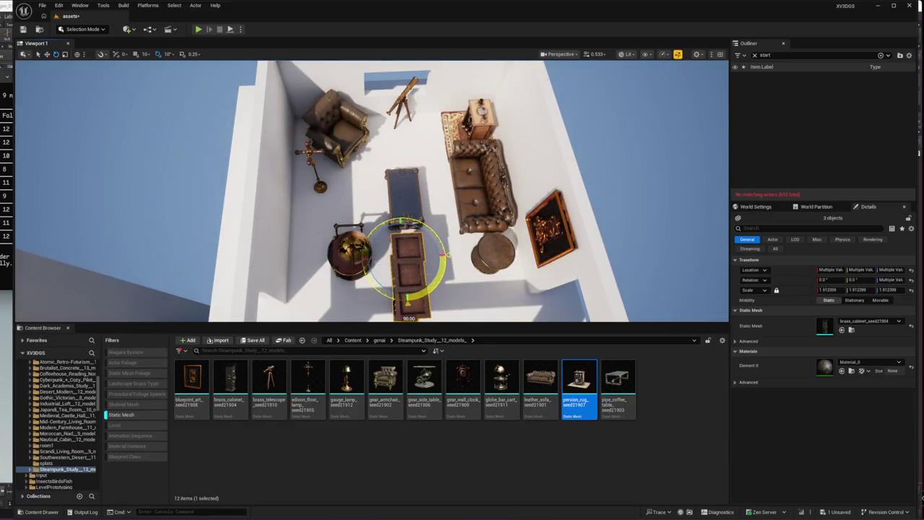
# Step: Rearrange the sofa (turned about -80°), lantern lamp by the telescope and gear side table
pyautogui.click(460, 206)
pyautogui.moveTo(448, 216)
pyautogui.mouseDown()
pyautogui.moveTo(498, 224)
pyautogui.moveTo(519, 205)
pyautogui.moveTo(516, 174)
pyautogui.mouseUp()
pyautogui.click(319, 187)
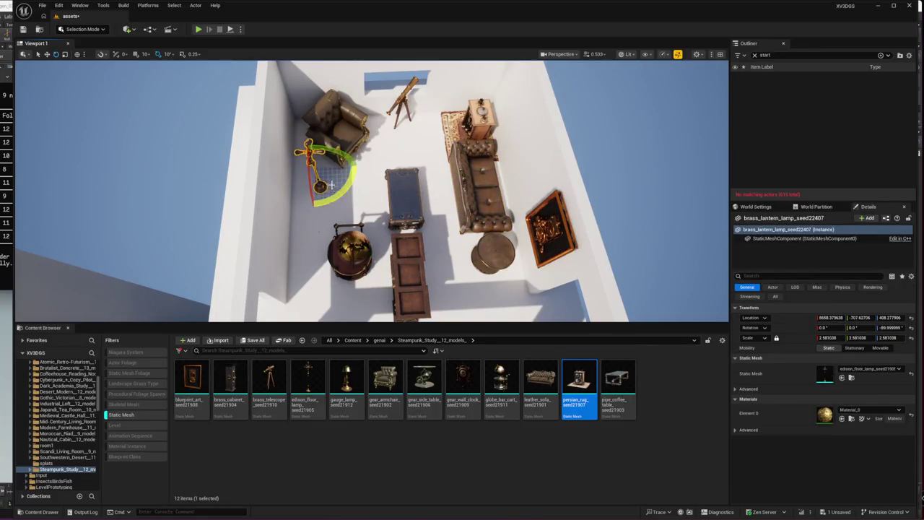
pyautogui.moveTo(326, 178); pyautogui.dragTo(406, 146)
pyautogui.click(483, 264)
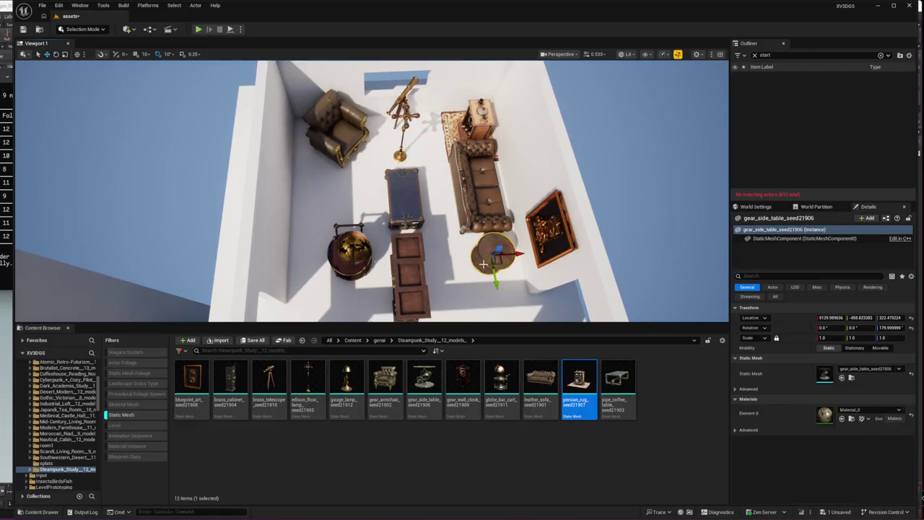
pyautogui.moveTo(501, 262); pyautogui.dragTo(318, 170)
pyautogui.click(488, 201)
pyautogui.moveTo(488, 201)
pyautogui.mouseDown()
pyautogui.moveTo(315, 230)
pyautogui.moveTo(351, 234)
pyautogui.moveTo(367, 253)
pyautogui.moveTo(320, 235)
pyautogui.moveTo(413, 275)
pyautogui.moveTo(310, 296)
pyautogui.moveTo(374, 253)
pyautogui.moveTo(379, 278)
pyautogui.moveTo(244, 304)
pyautogui.mouseUp()
# Step: Move the globe bar cart over to the right wall near the painting
pyautogui.click(354, 249)
pyautogui.press('e')
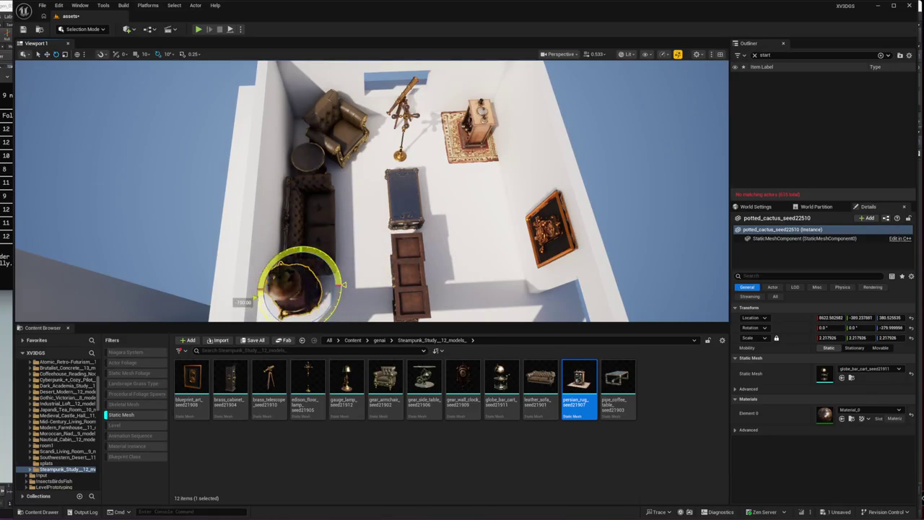
pyautogui.press('w')
pyautogui.moveTo(312, 295)
pyautogui.mouseDown()
pyautogui.moveTo(476, 283)
pyautogui.moveTo(518, 269)
pyautogui.moveTo(554, 250)
pyautogui.moveTo(520, 213)
pyautogui.mouseUp()
pyautogui.click(506, 265)
pyautogui.moveTo(506, 266); pyautogui.dragTo(516, 257)
# Step: Move both brass cabinets beside the painting and rug
pyautogui.click(409, 267)
pyautogui.keyDown('ctrl'); pyautogui.click(419, 298); pyautogui.keyUp('ctrl')
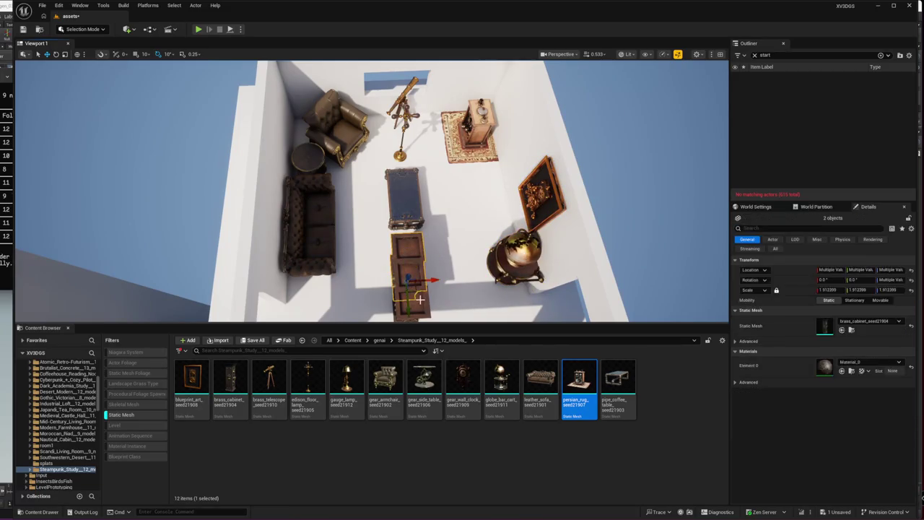
pyautogui.moveTo(416, 316)
pyautogui.mouseDown()
pyautogui.moveTo(531, 206)
pyautogui.moveTo(510, 189)
pyautogui.moveTo(514, 201)
pyautogui.mouseUp()
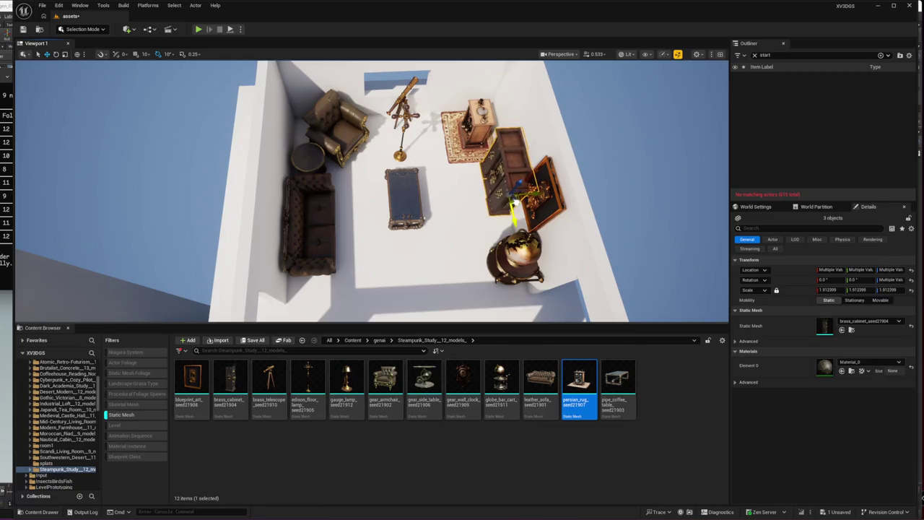
# Step: Move the framed painting to the sofa wall, rotate it flush and push it against the wall
pyautogui.click(542, 219)
pyautogui.moveTo(517, 217); pyautogui.dragTo(522, 225)
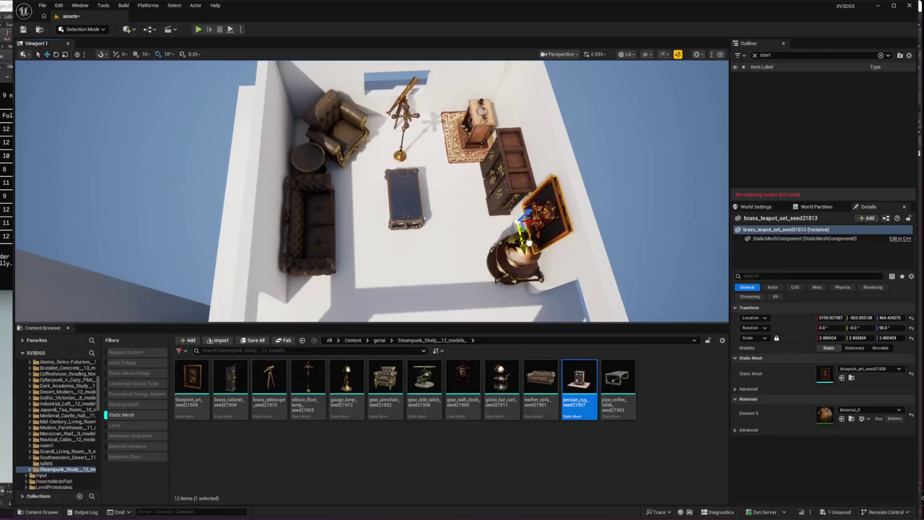
pyautogui.moveTo(482, 262)
pyautogui.mouseDown()
pyautogui.moveTo(462, 238)
pyautogui.moveTo(433, 274)
pyautogui.moveTo(419, 267)
pyautogui.moveTo(390, 296)
pyautogui.moveTo(383, 289)
pyautogui.mouseUp()
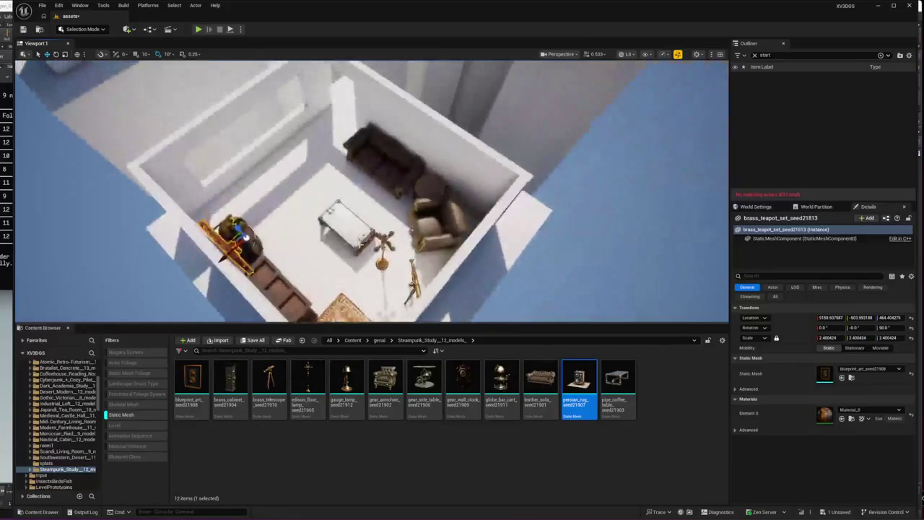
pyautogui.moveTo(238, 234)
pyautogui.mouseDown()
pyautogui.moveTo(415, 202)
pyautogui.moveTo(419, 136)
pyautogui.mouseUp()
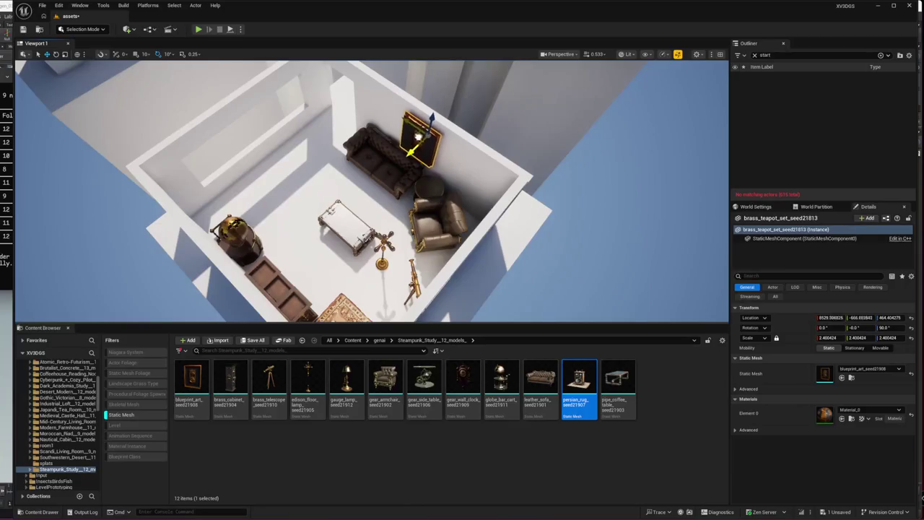
pyautogui.press('f')
pyautogui.press('e')
pyautogui.moveTo(393, 185); pyautogui.dragTo(390, 189)
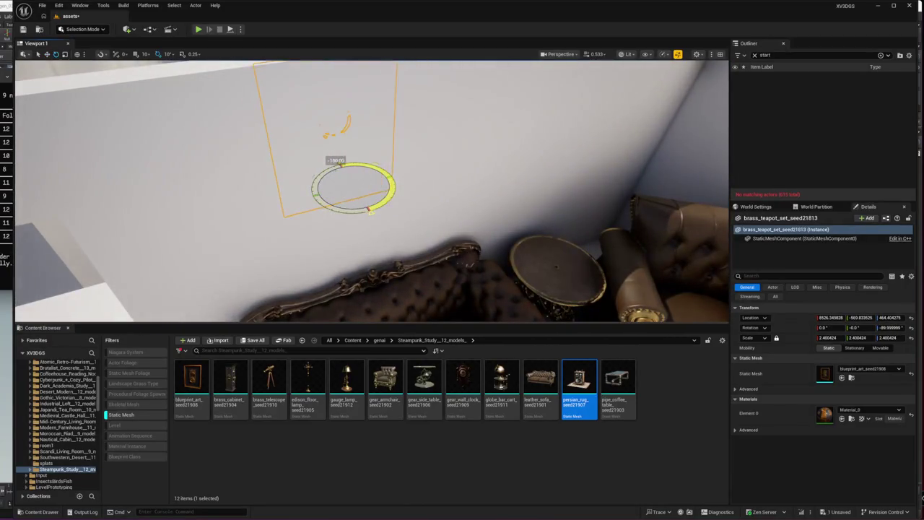
pyautogui.moveTo(399, 263)
pyautogui.mouseDown()
pyautogui.moveTo(412, 279)
pyautogui.moveTo(408, 226)
pyautogui.moveTo(387, 300)
pyautogui.moveTo(361, 293)
pyautogui.mouseUp()
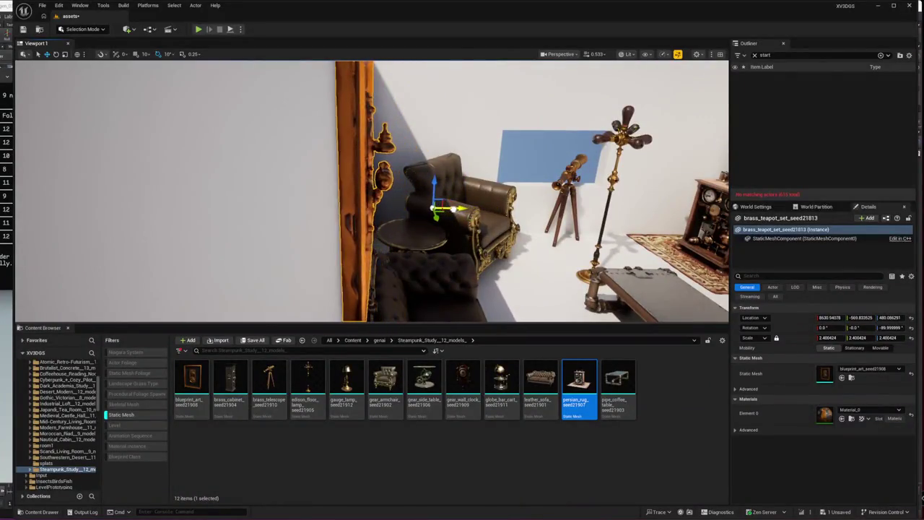
# Step: Check the ornate cabinet sections and globe bar cart by the armchair wall, then deselect
pyautogui.moveTo(361, 293)
pyautogui.mouseDown()
pyautogui.moveTo(318, 289)
pyautogui.moveTo(325, 184)
pyautogui.moveTo(523, 169)
pyautogui.moveTo(523, 231)
pyautogui.moveTo(523, 137)
pyautogui.mouseUp()
pyautogui.click(325, 184)
pyautogui.keyDown('ctrl'); pyautogui.click(325, 184); pyautogui.keyUp('ctrl')
pyautogui.click(531, 170)
pyautogui.press('Escape')
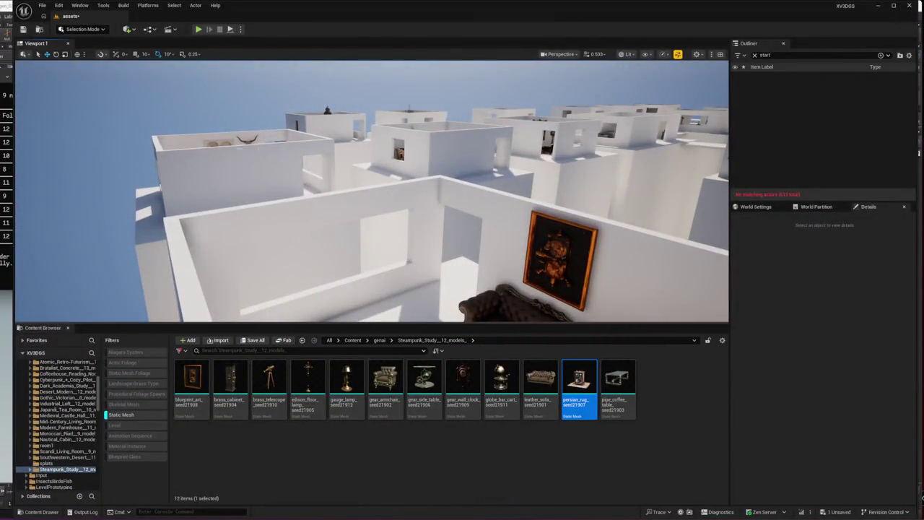
pyautogui.click(328, 111)
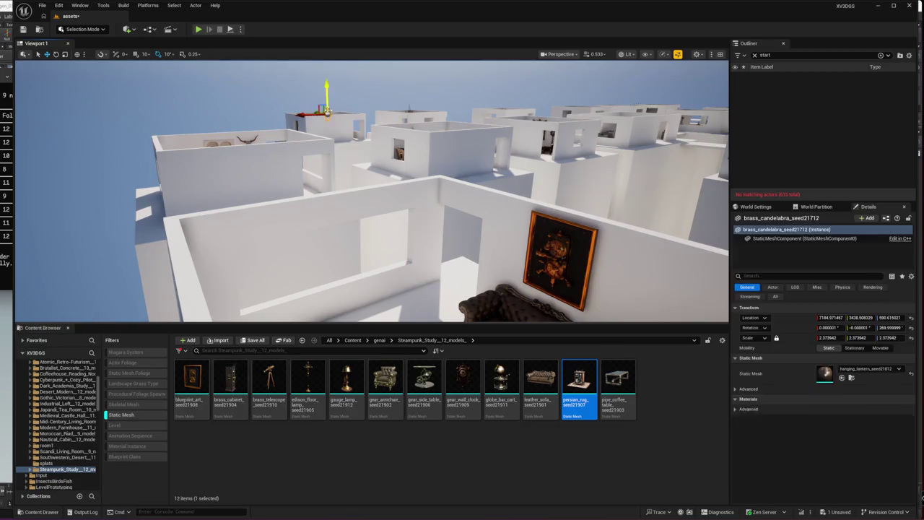
pyautogui.press('f')
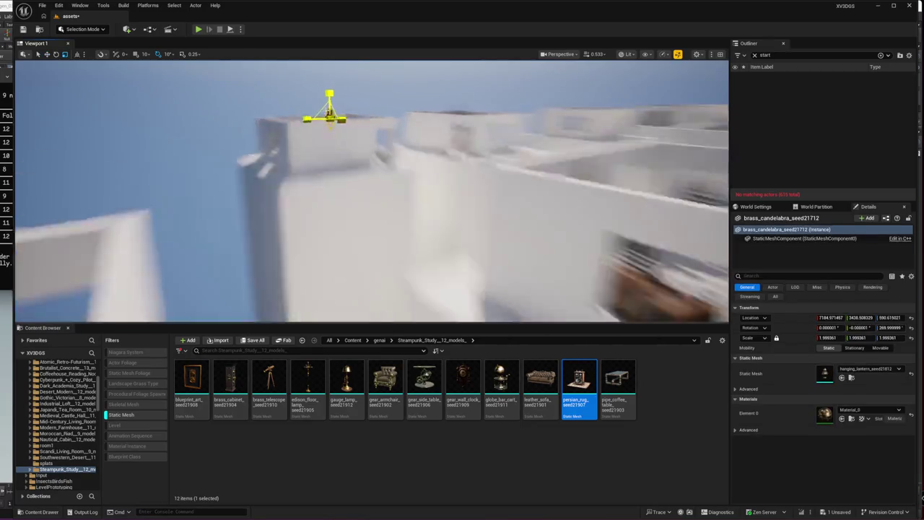
pyautogui.press('Escape')
pyautogui.moveTo(373, 168)
pyautogui.mouseDown()
pyautogui.moveTo(373, 217)
pyautogui.moveTo(288, 178)
pyautogui.mouseUp()
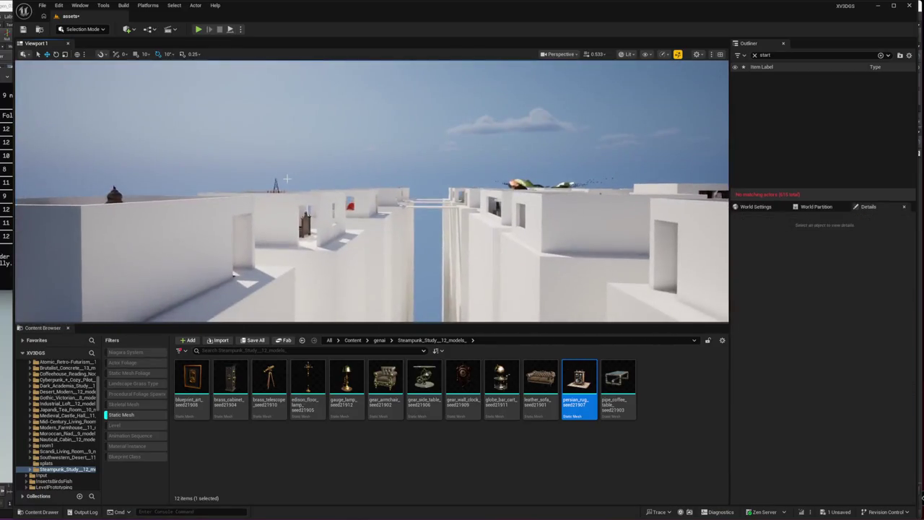
pyautogui.click(278, 181)
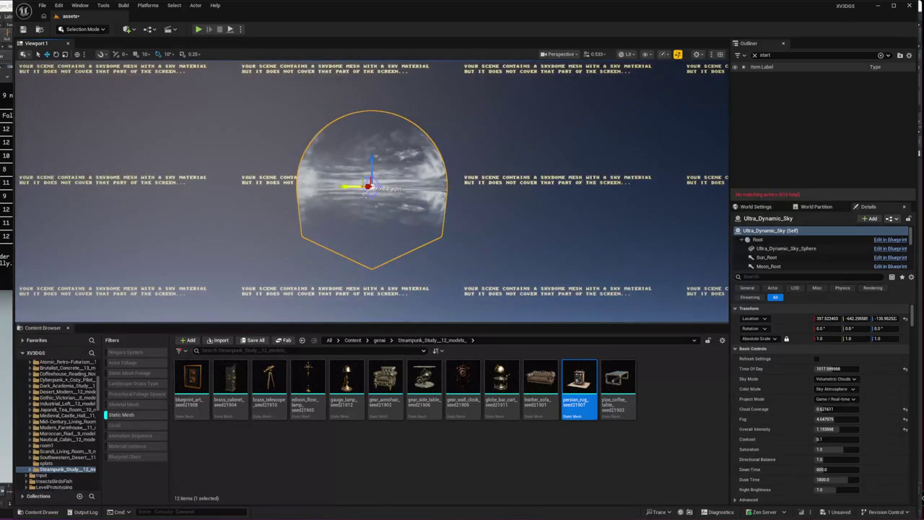
# Step: Clear the actor list search filter and focus the view on a throne chair
pyautogui.click(756, 56)
pyautogui.doubleClick(794, 104)
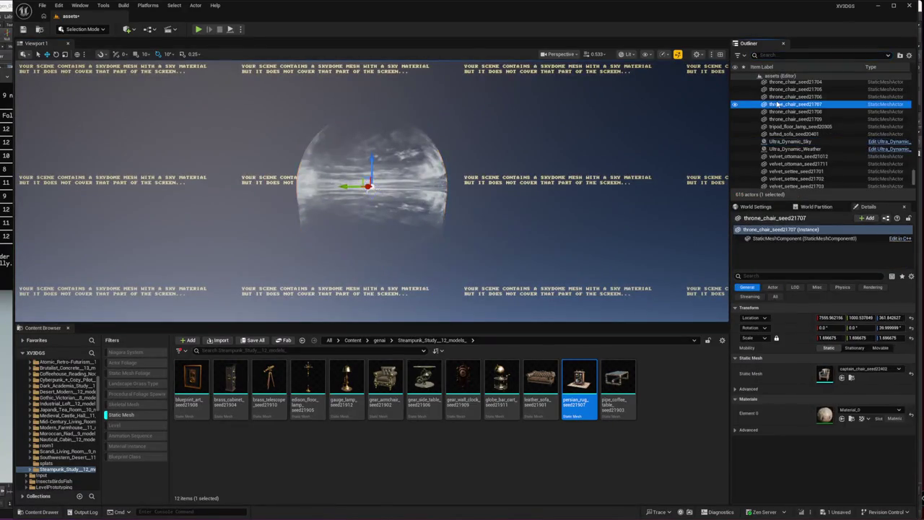
pyautogui.write('start')
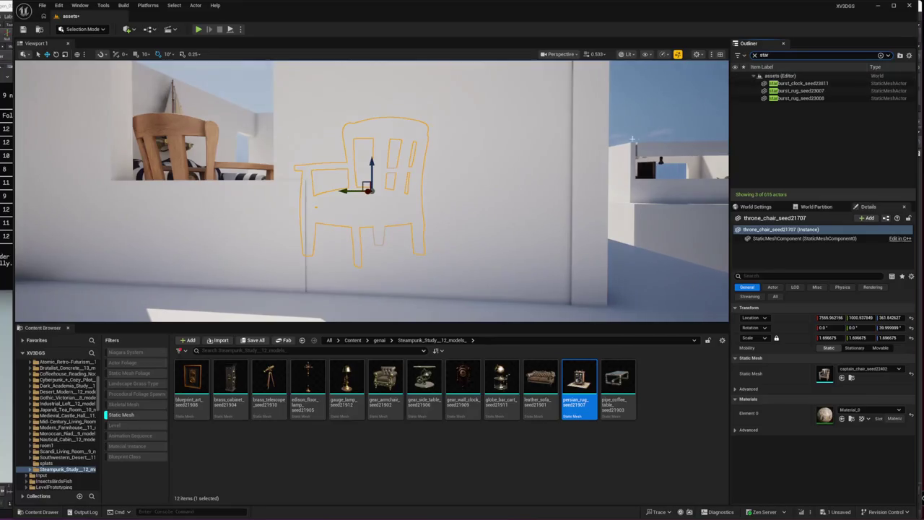
pyautogui.scroll(-5, 372, 192)
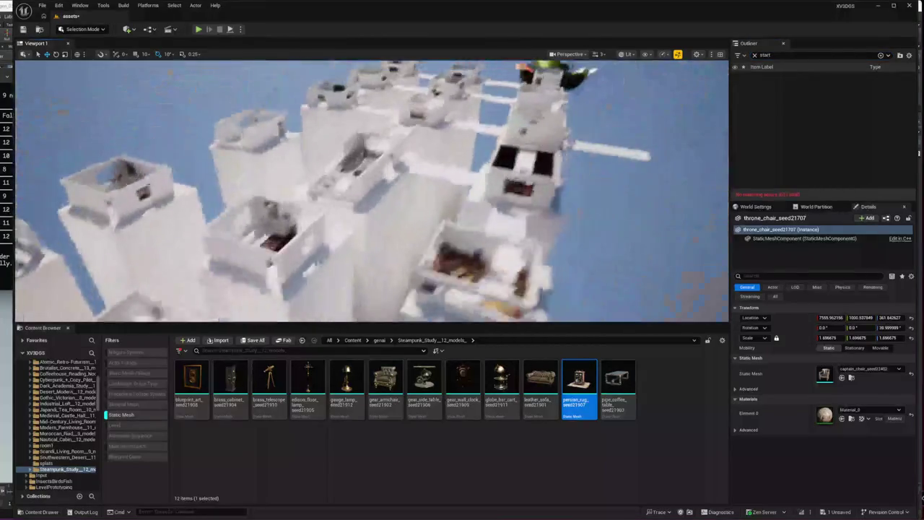
# Step: Place a Player Start from Quick Add onto the bridge, raise it and turn it to 90°
pyautogui.click(83, 29)
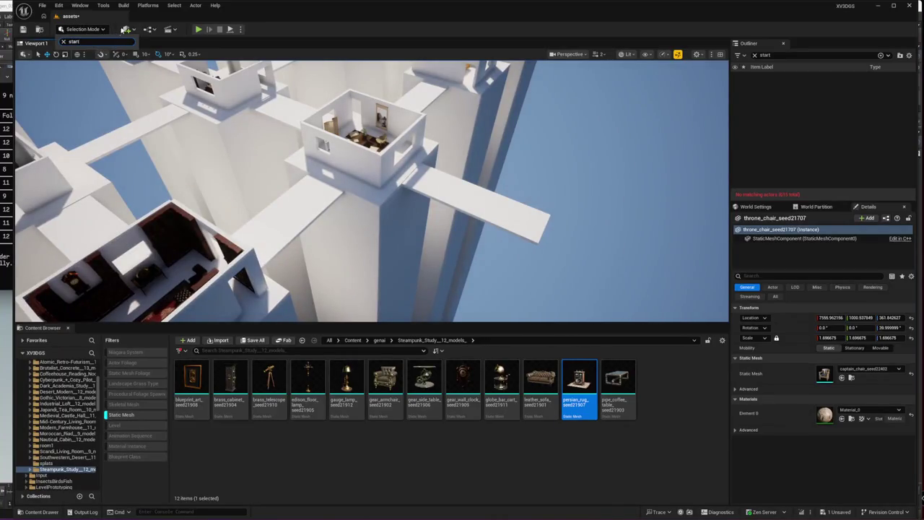
pyautogui.click(124, 29)
pyautogui.write('start')
pyautogui.moveTo(161, 56)
pyautogui.mouseDown()
pyautogui.moveTo(532, 223)
pyautogui.moveTo(517, 215)
pyautogui.mouseUp()
pyautogui.press('f')
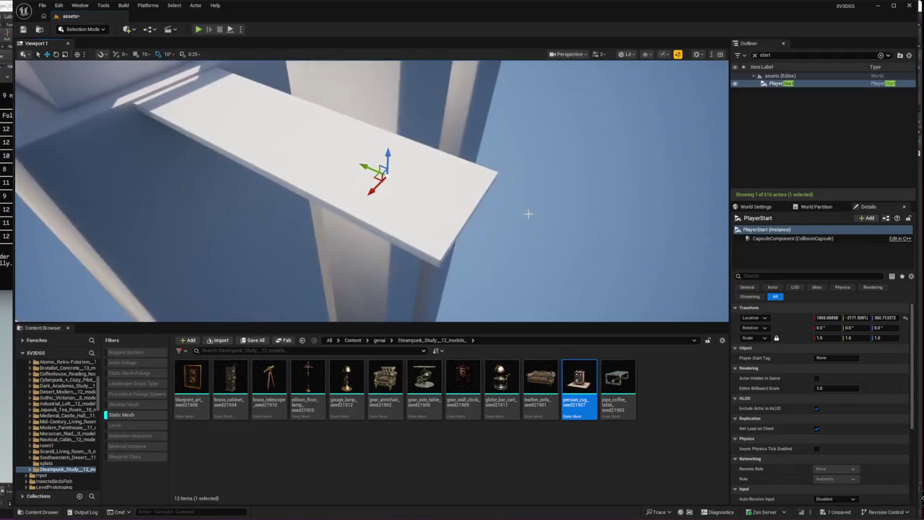
pyautogui.press('End')
pyautogui.press('e')
pyautogui.moveTo(405, 170); pyautogui.dragTo(361, 148)
pyautogui.press('w')
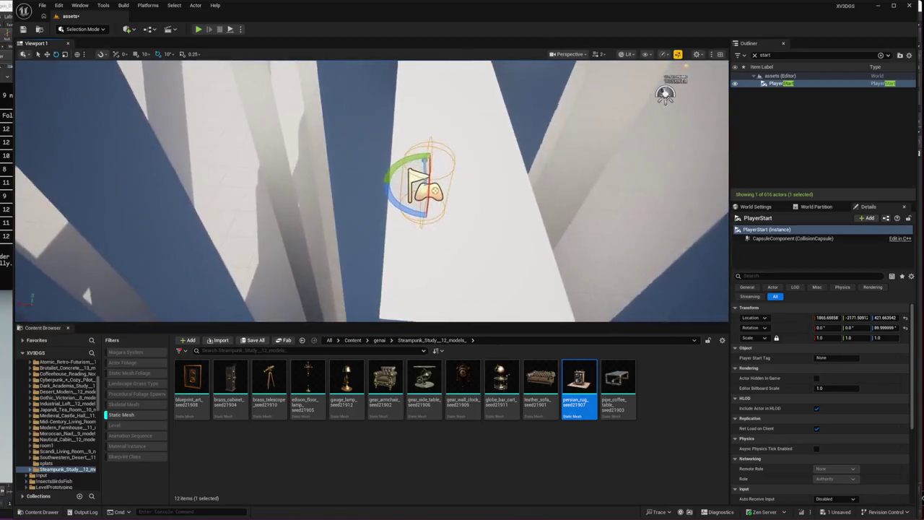
pyautogui.moveTo(425, 186); pyautogui.dragTo(566, 199)
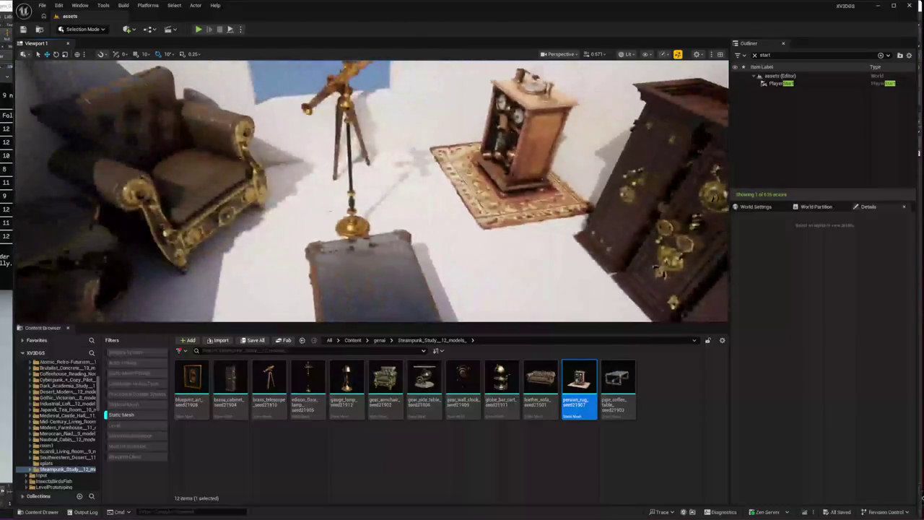
# Step: Move the brass lantern lamp next to the armchair
pyautogui.click(351, 181)
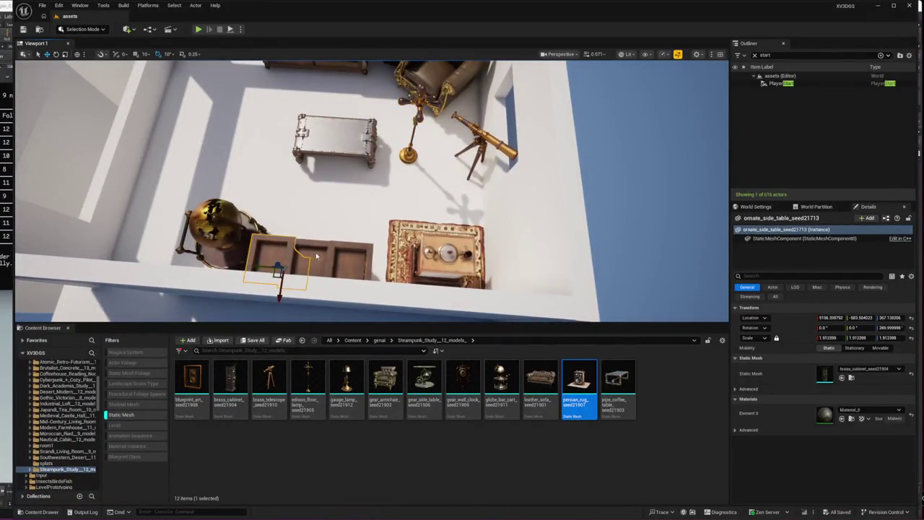
pyautogui.click(354, 271)
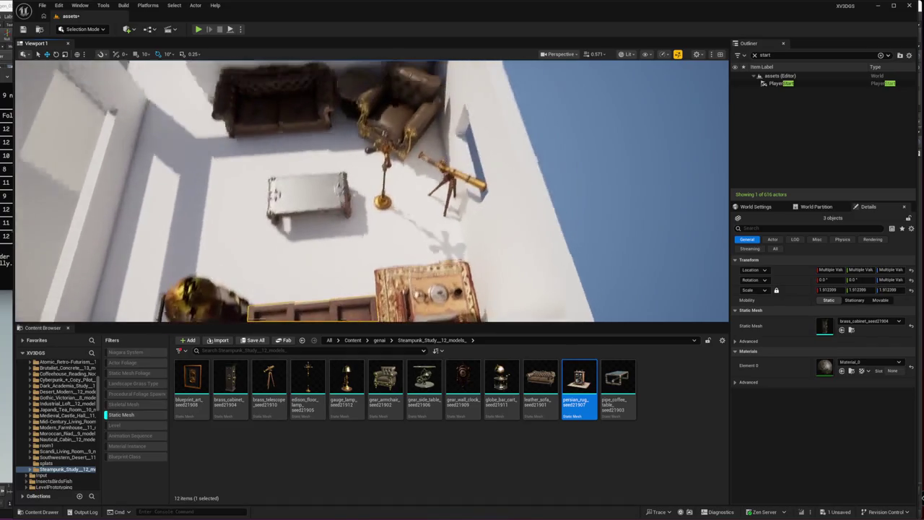
pyautogui.click(383, 201)
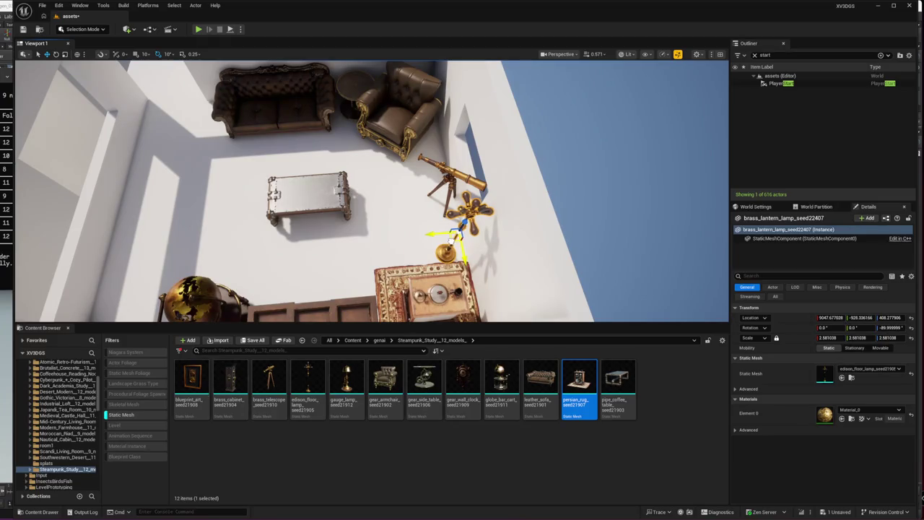
pyautogui.moveTo(385, 232); pyautogui.dragTo(385, 232)
pyautogui.moveTo(283, 283); pyautogui.dragTo(427, 197)
pyautogui.moveTo(412, 141)
pyautogui.mouseDown()
pyautogui.moveTo(283, 179)
pyautogui.moveTo(273, 166)
pyautogui.moveTo(368, 191)
pyautogui.mouseUp()
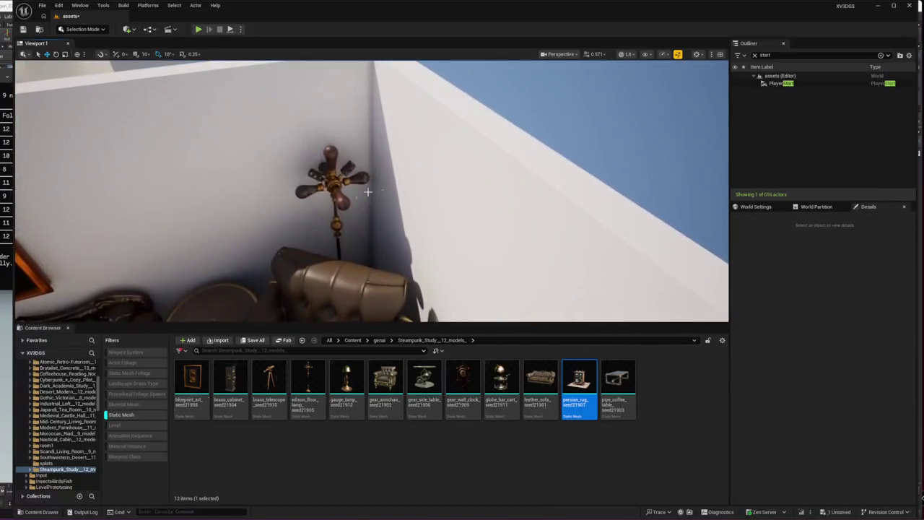
pyautogui.click(360, 181)
pyautogui.press('f')
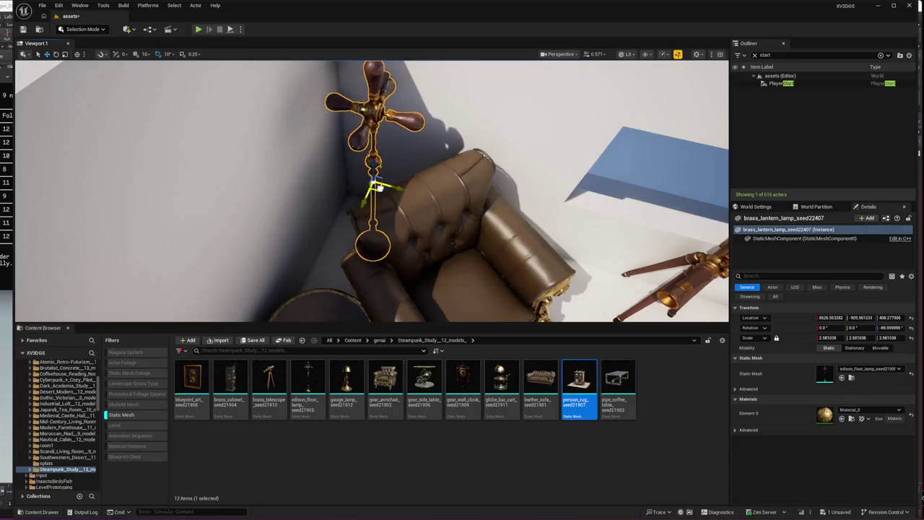
pyautogui.moveTo(369, 202); pyautogui.dragTo(274, 210)
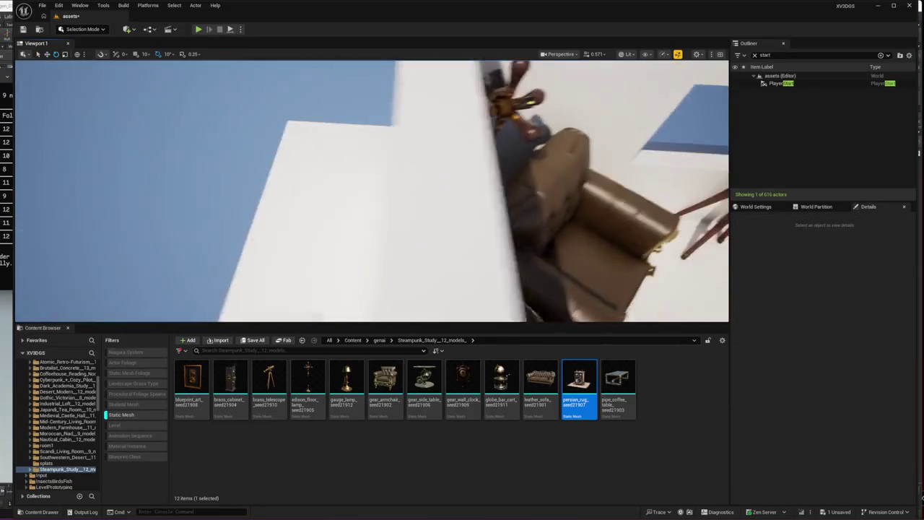
# Step: Shift the throne chair right and down, then drop to eye level beside the sofa
pyautogui.click(483, 250)
pyautogui.press('f')
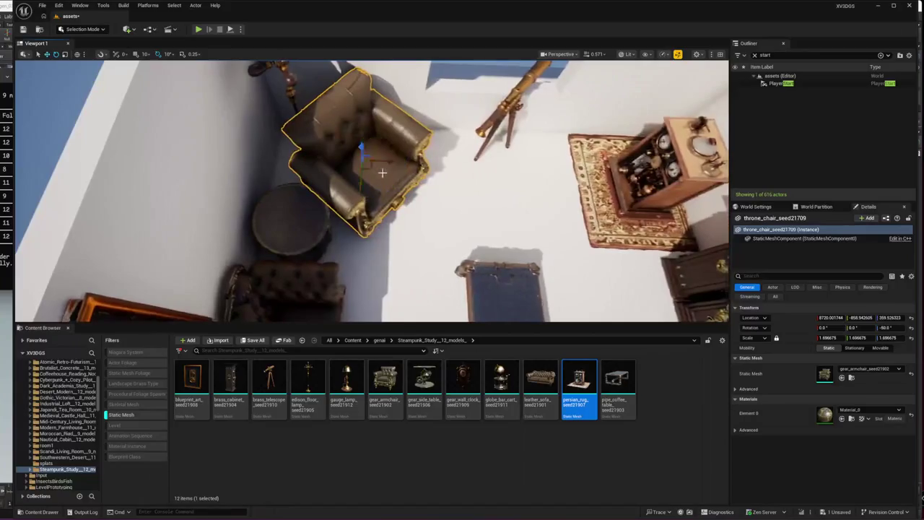
pyautogui.moveTo(373, 167); pyautogui.dragTo(408, 181)
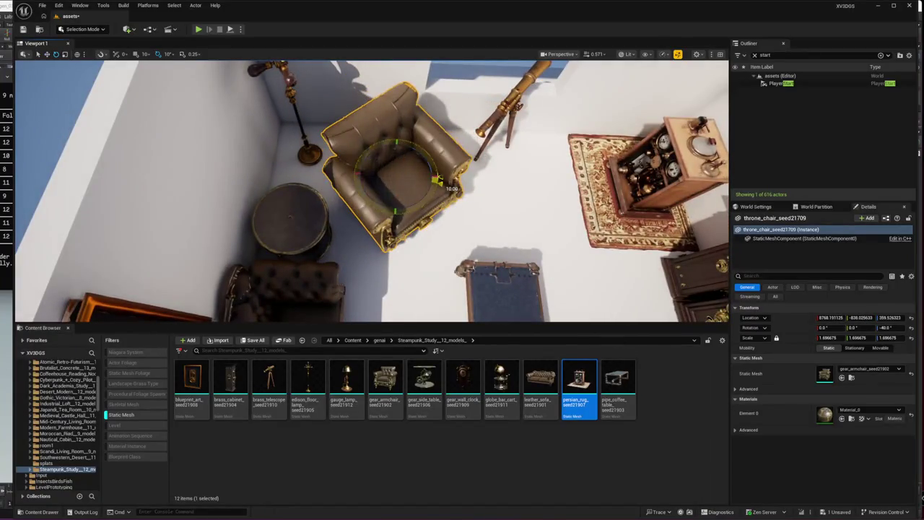
pyautogui.click(316, 241)
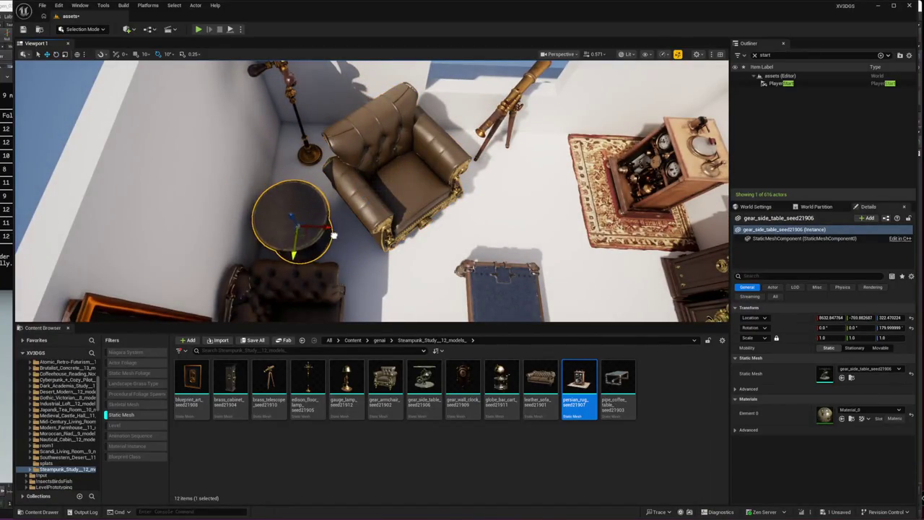
pyautogui.press('Escape')
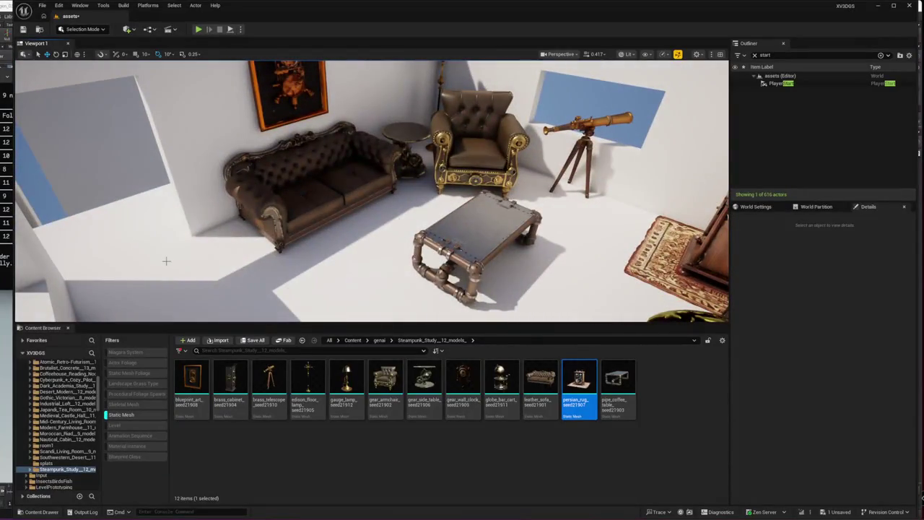
pyautogui.rightClick(166, 261)
# Step: Play-test from beside the sofa with Play From Here, then stop and frame the sofa
pyautogui.click(201, 505)
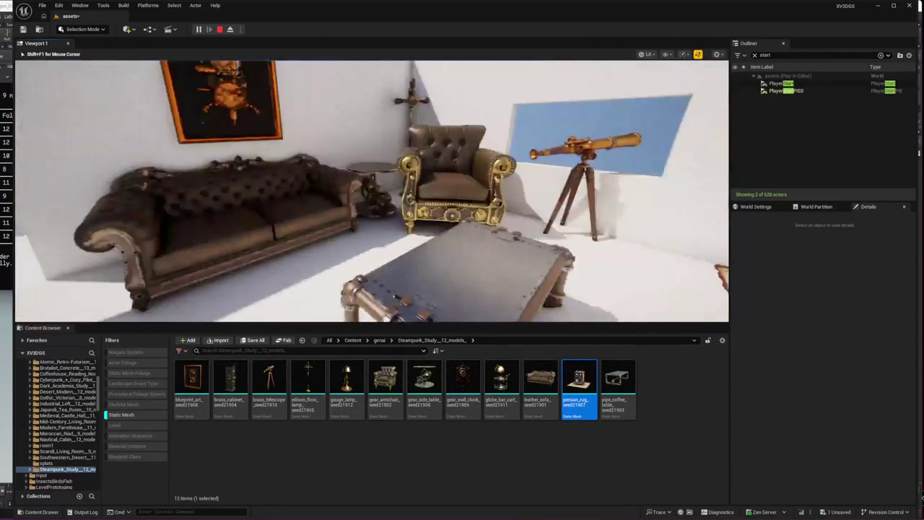
pyautogui.press('Escape')
pyautogui.press('f')
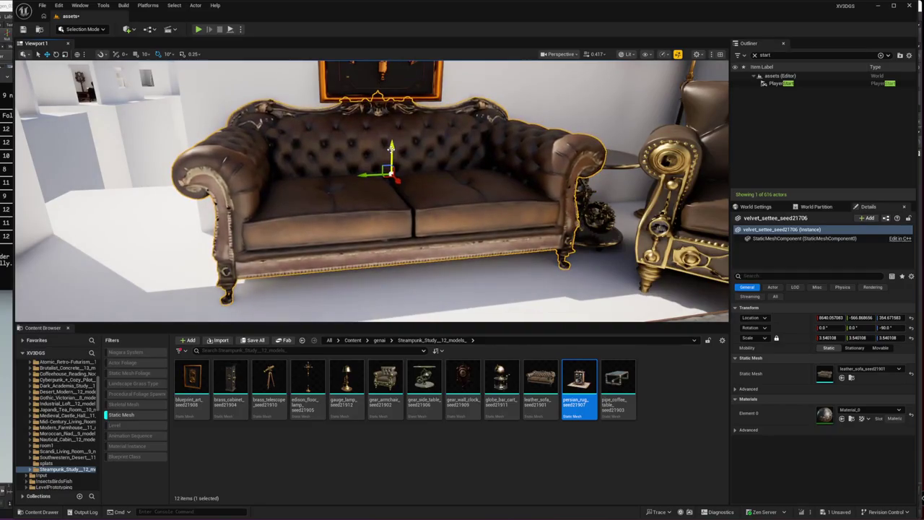
# Step: Shrink the sofa slightly, then slide the brass telescope right and turn it 20°
pyautogui.moveTo(376, 177)
pyautogui.mouseDown()
pyautogui.moveTo(393, 155)
pyautogui.moveTo(268, 156)
pyautogui.mouseUp()
pyautogui.click(520, 195)
pyautogui.press('f')
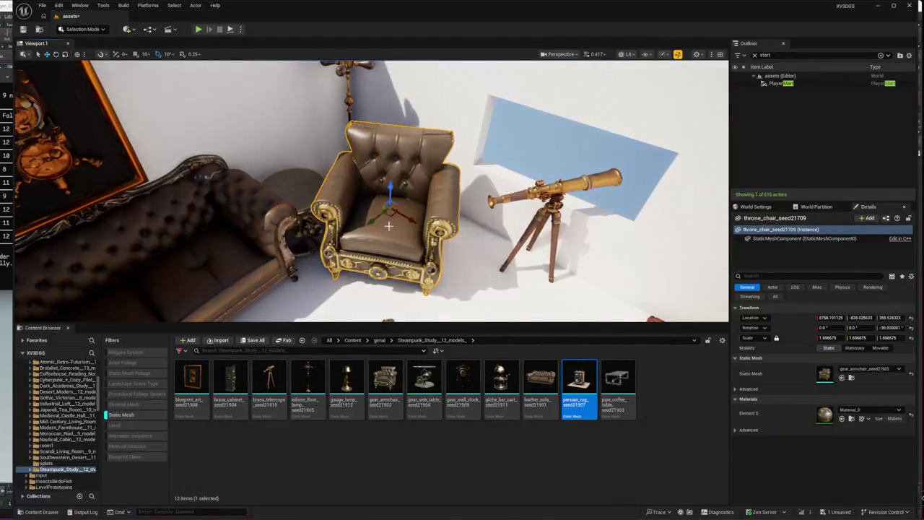
pyautogui.click(543, 230)
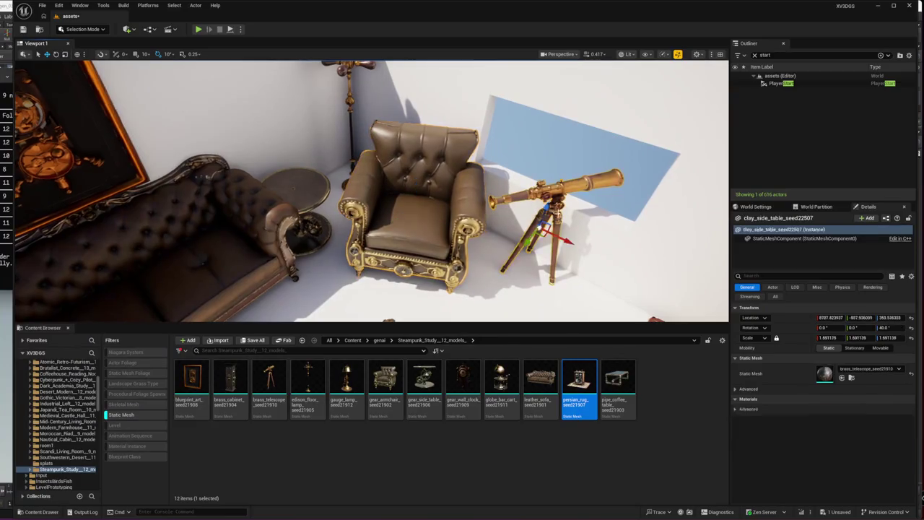
pyautogui.moveTo(543, 229); pyautogui.dragTo(565, 246)
pyautogui.moveTo(611, 266); pyautogui.dragTo(613, 253)
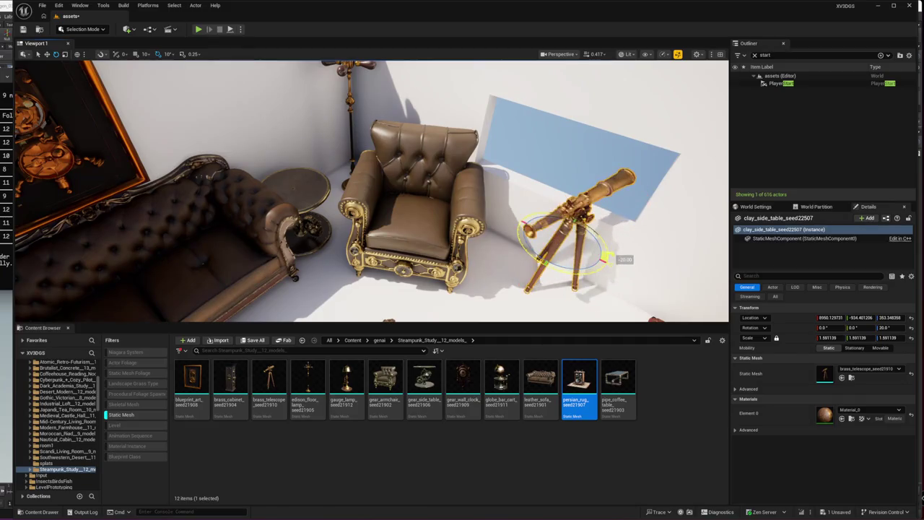
# Step: Nudge the gear side table beside the sofa slightly higher, then deselect
pyautogui.click(305, 238)
pyautogui.moveTo(297, 225); pyautogui.dragTo(299, 214)
pyautogui.press('f')
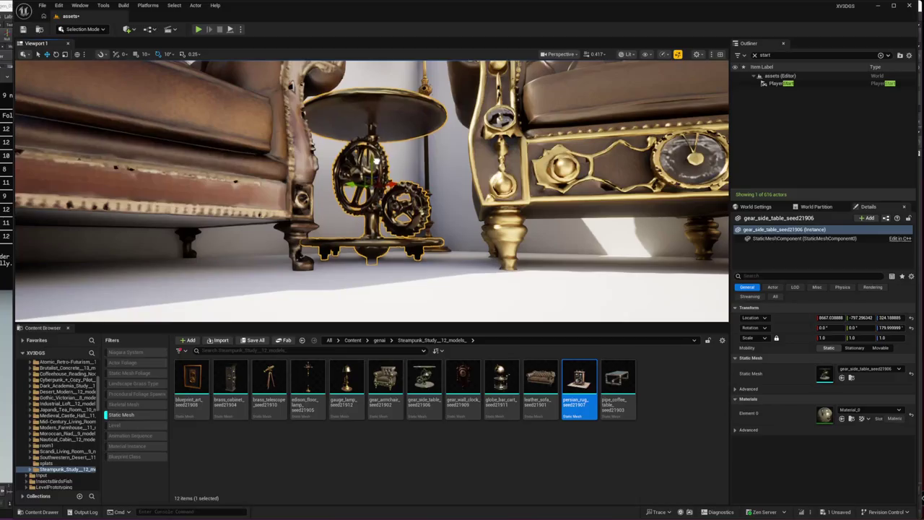
pyautogui.press('Escape')
pyautogui.moveTo(372, 217); pyautogui.dragTo(462, 223)
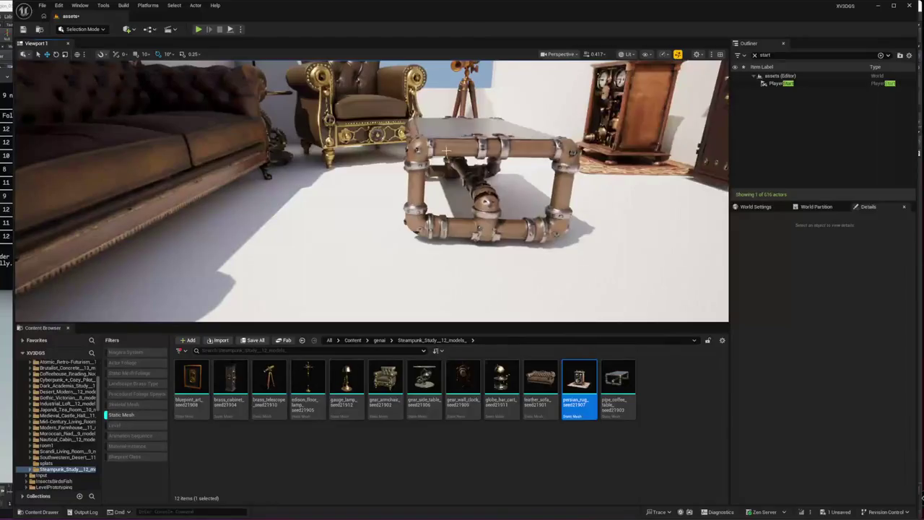
# Step: Frame and orbit around the pipe coffee table to inspect it from above
pyautogui.click(491, 206)
pyautogui.press('f')
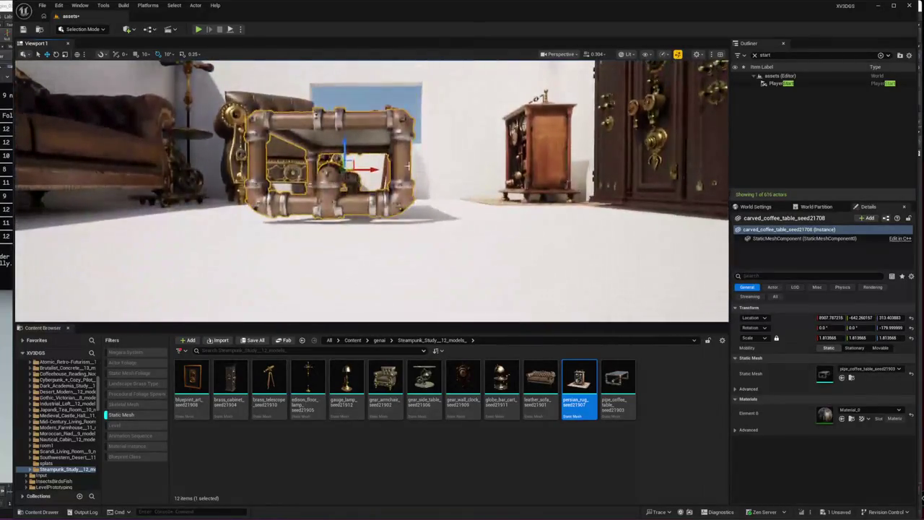
pyautogui.moveTo(393, 162)
pyautogui.mouseDown()
pyautogui.moveTo(418, 262)
pyautogui.moveTo(361, 200)
pyautogui.moveTo(320, 175)
pyautogui.moveTo(313, 154)
pyautogui.moveTo(326, 150)
pyautogui.moveTo(426, 258)
pyautogui.moveTo(332, 233)
pyautogui.mouseUp()
pyautogui.press('e')
pyautogui.press('w')
pyautogui.press('Escape')
# Step: Lower the globe bar cart onto the floor at about Z 367.6, then switch to the terminal
pyautogui.moveTo(573, 292); pyautogui.dragTo(573, 291)
pyautogui.click(340, 253)
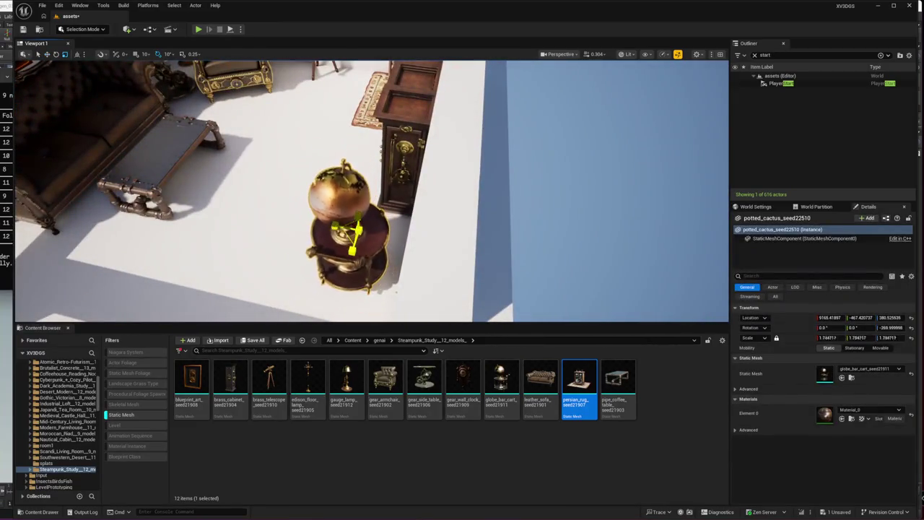
pyautogui.moveTo(454, 225); pyautogui.dragTo(437, 222)
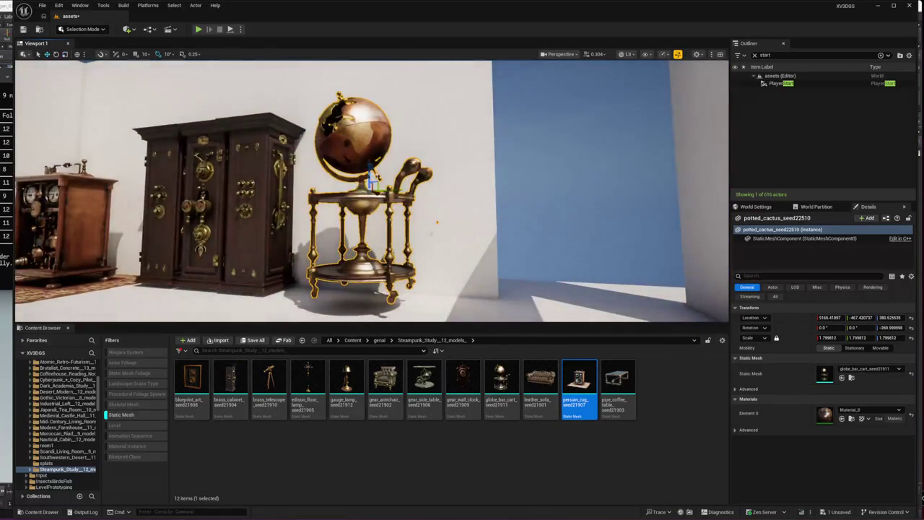
pyautogui.moveTo(437, 223)
pyautogui.mouseDown()
pyautogui.moveTo(404, 217)
pyautogui.moveTo(406, 106)
pyautogui.moveTo(539, 173)
pyautogui.mouseUp()
pyautogui.press('Escape')
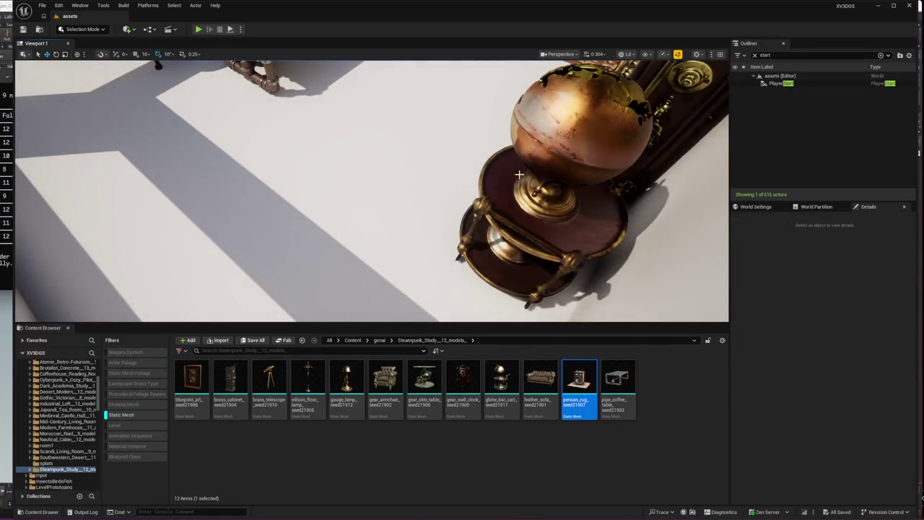
pyautogui.hotkey('alt', 'Tab')
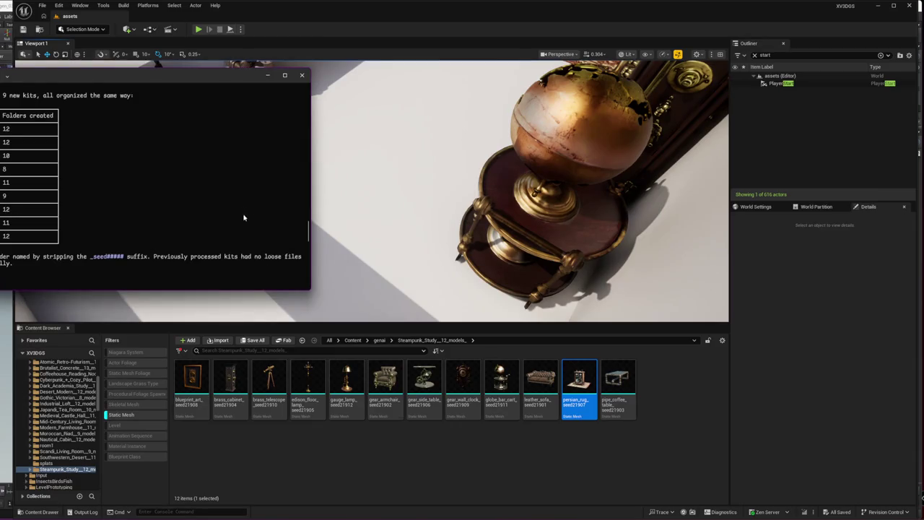
# Step: Return to the editor and fly the camera back and up out of the study
pyautogui.moveTo(439, 172); pyautogui.dragTo(358, 231)
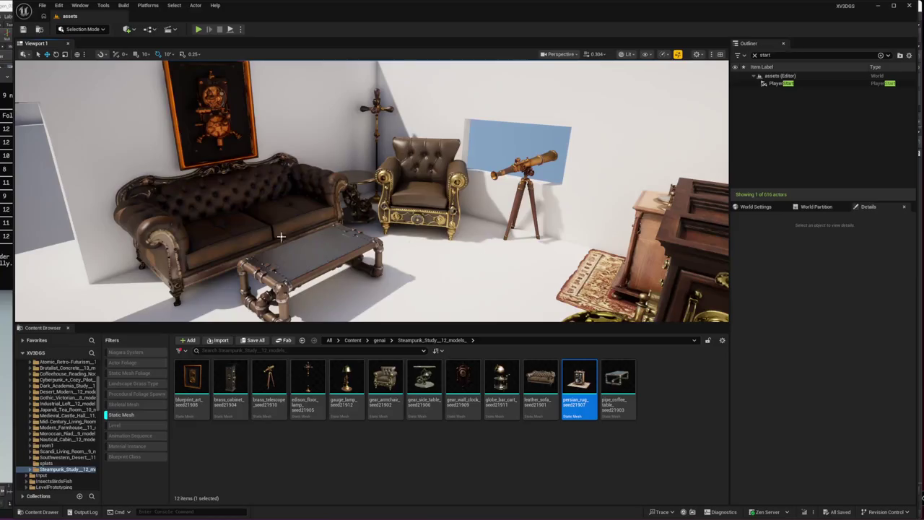
pyautogui.press('s')
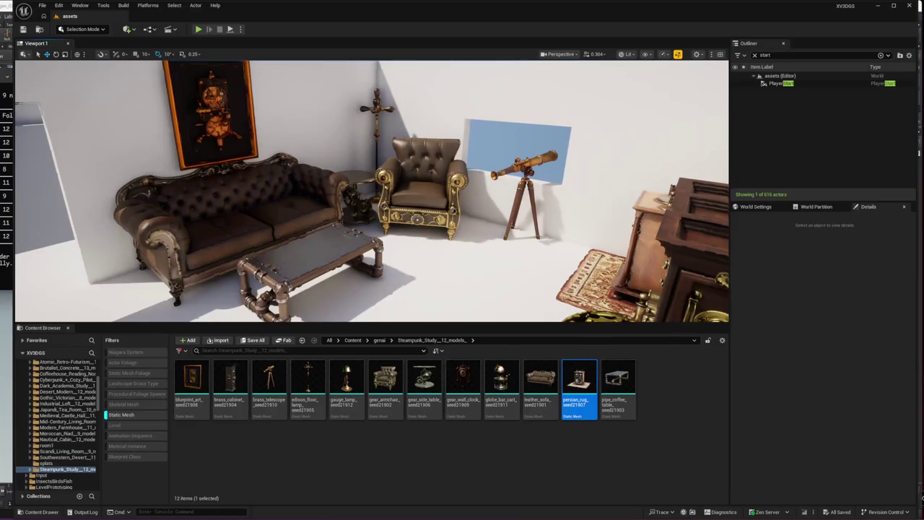
pyautogui.scroll(4, 372, 191)
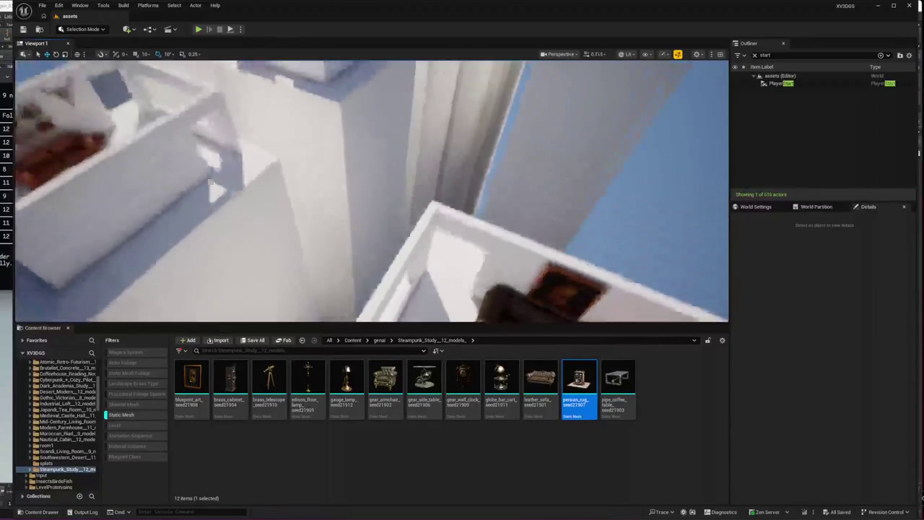
# Step: Pull back over the tower grid and select a bridge cube between rooms
pyautogui.press('s')
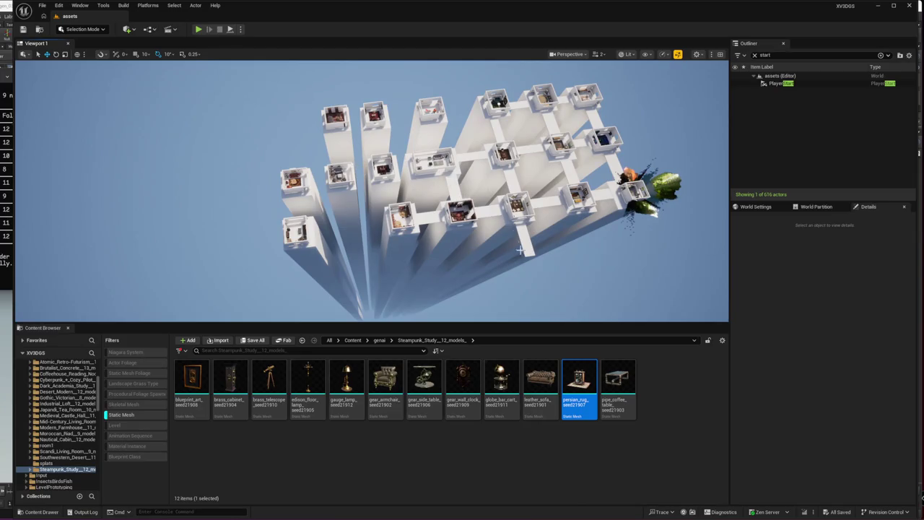
pyautogui.click(494, 205)
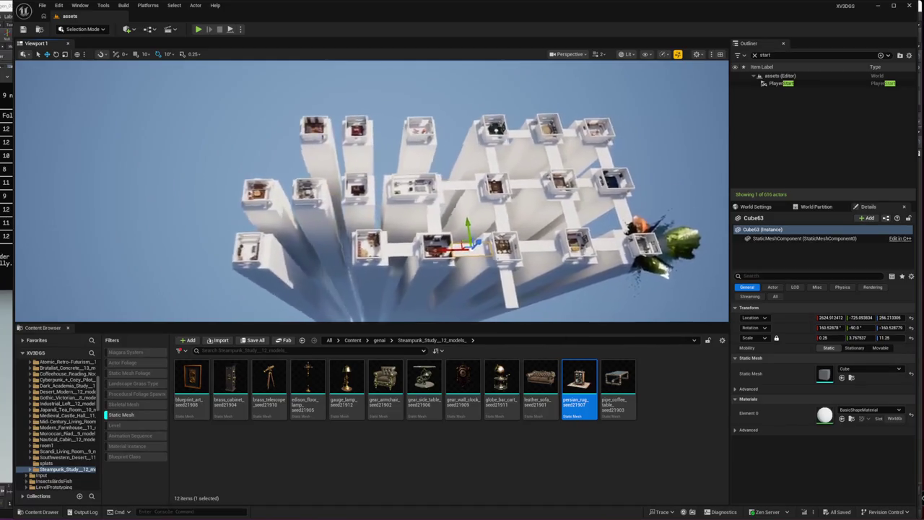
# Step: Alt-drag a copy of the bridge cube and stretch it along the upper bridge
pyautogui.keyDown('alt'); pyautogui.moveTo(434, 184); pyautogui.dragTo(346, 185); pyautogui.keyUp('alt')
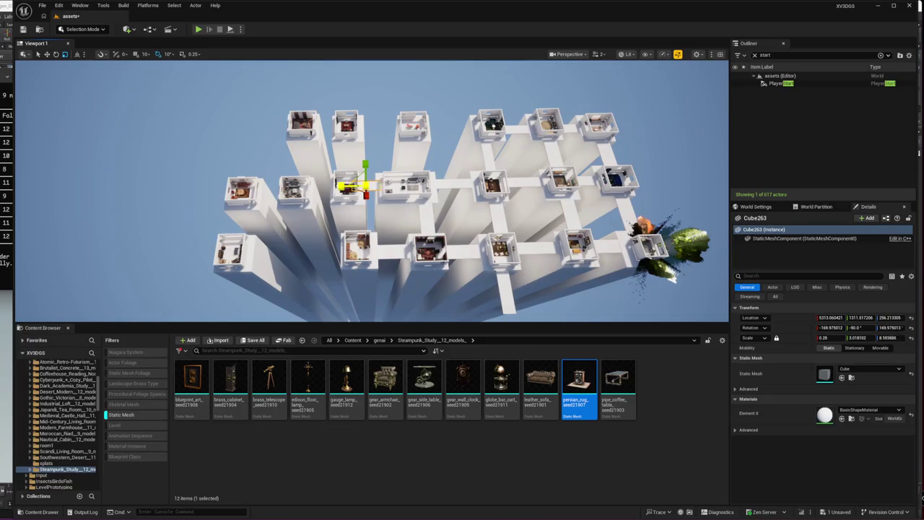
pyautogui.rightClick(371, 186)
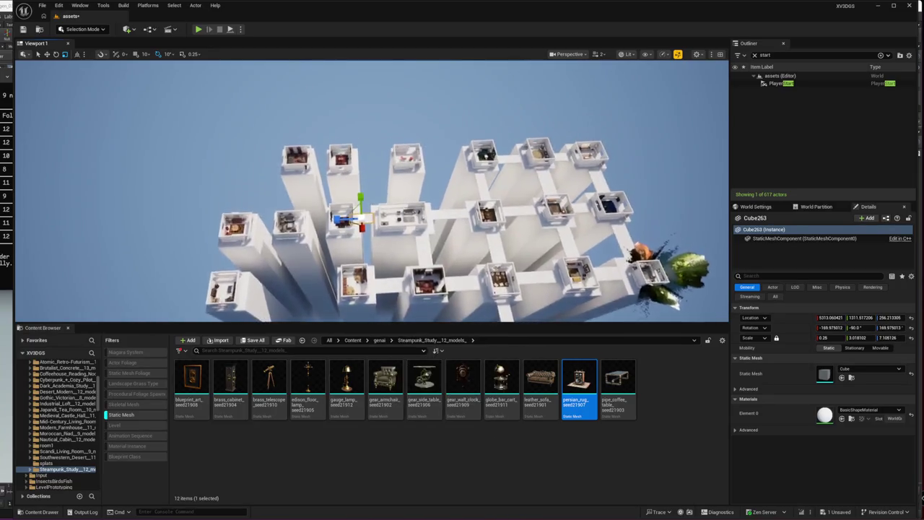
pyautogui.scroll(3, 372, 190)
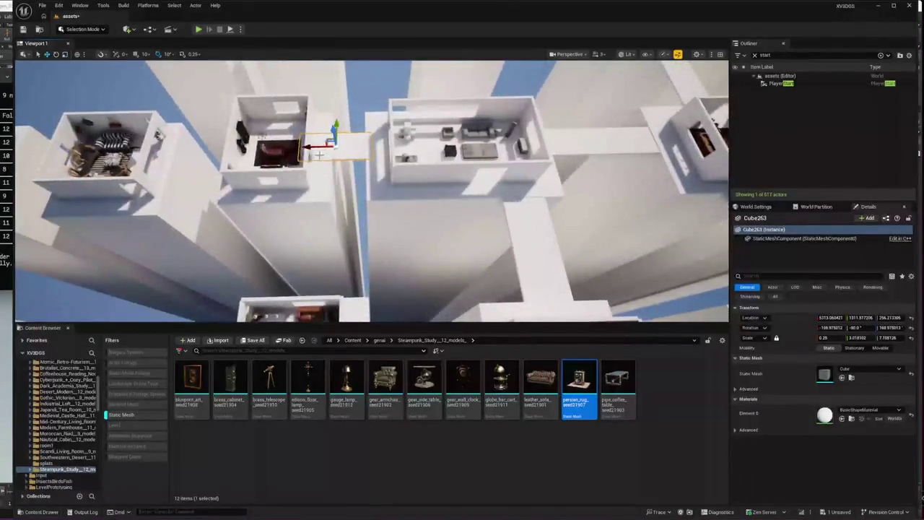
pyautogui.scroll(-5, 325, 183)
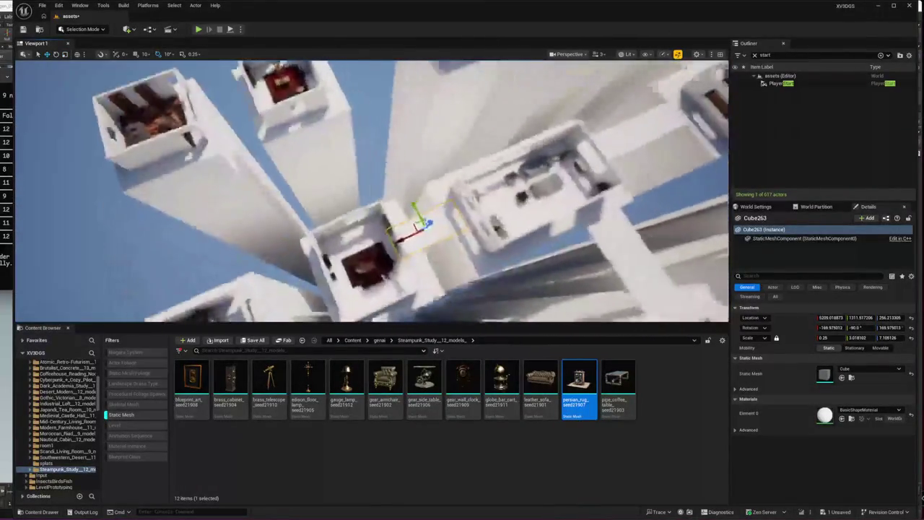
pyautogui.moveTo(353, 269)
pyautogui.mouseDown()
pyautogui.moveTo(567, 242)
pyautogui.moveTo(512, 117)
pyautogui.mouseUp()
pyautogui.press('r')
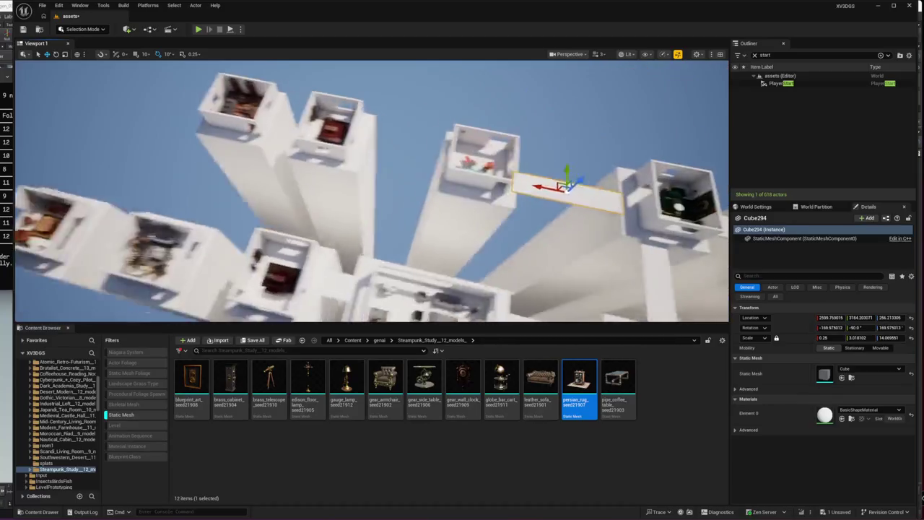
# Step: Copy another bridge piece beside the room and move it into position
pyautogui.moveTo(474, 181)
pyautogui.mouseDown()
pyautogui.moveTo(247, 127)
pyautogui.moveTo(288, 151)
pyautogui.moveTo(392, 176)
pyautogui.moveTo(409, 166)
pyautogui.moveTo(253, 181)
pyautogui.moveTo(280, 193)
pyautogui.moveTo(254, 190)
pyautogui.moveTo(262, 186)
pyautogui.mouseUp()
pyautogui.press('r')
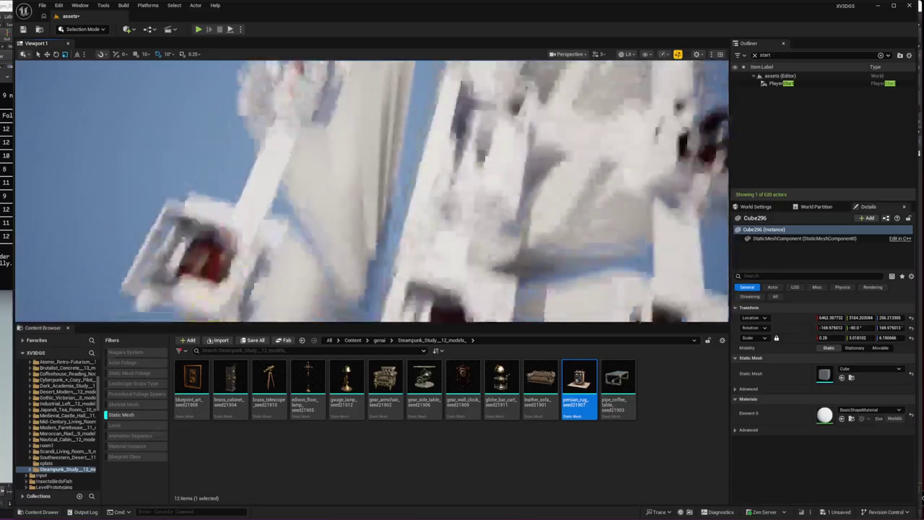
pyautogui.press('w')
pyautogui.moveTo(341, 200)
pyautogui.mouseDown()
pyautogui.moveTo(316, 201)
pyautogui.moveTo(324, 221)
pyautogui.mouseUp()
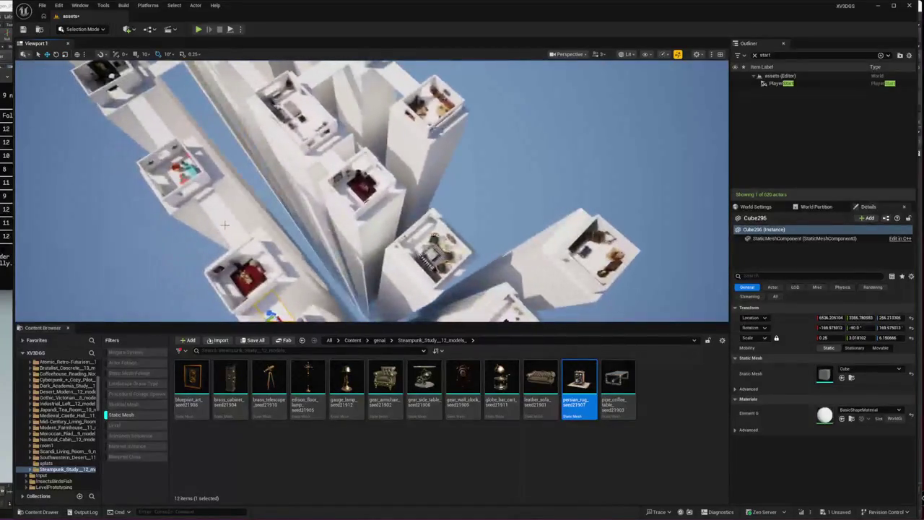
# Step: Copy a bridge cube turned 90 degrees and move it between the rooms
pyautogui.click(245, 244)
pyautogui.press('e')
pyautogui.moveTo(245, 246); pyautogui.dragTo(187, 249)
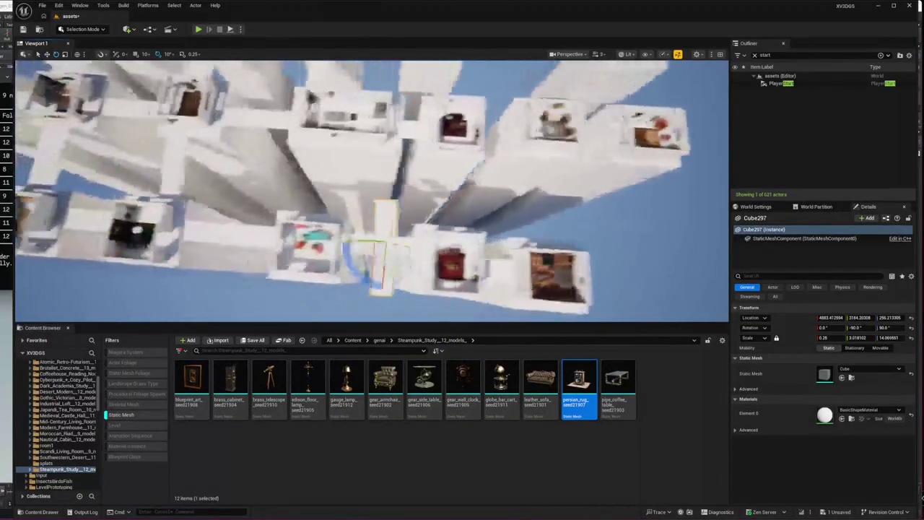
pyautogui.press('w')
pyautogui.moveTo(410, 253)
pyautogui.mouseDown()
pyautogui.moveTo(340, 173)
pyautogui.moveTo(348, 145)
pyautogui.mouseUp()
# Step: Copy a bridge cube into the centre corridor and adjust it into place
pyautogui.click(348, 139)
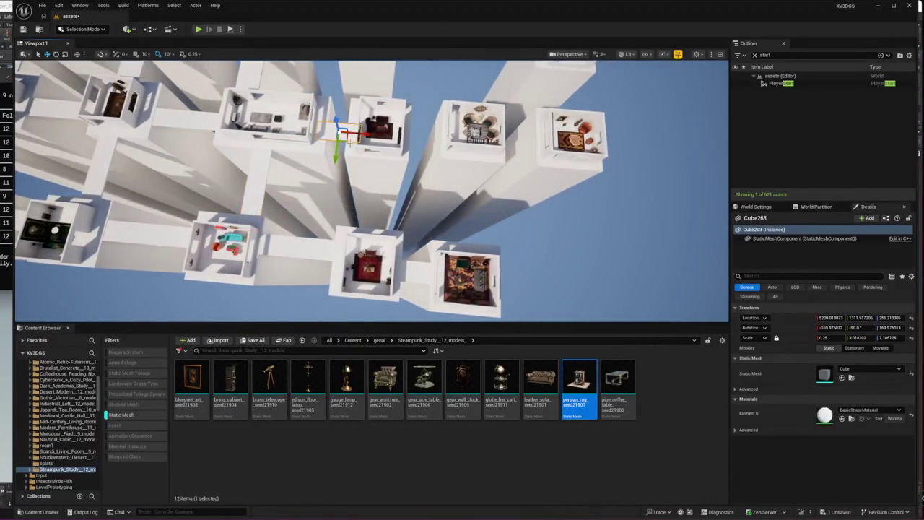
pyautogui.click(253, 181)
pyautogui.moveTo(280, 188)
pyautogui.mouseDown()
pyautogui.moveTo(404, 194)
pyautogui.moveTo(401, 184)
pyautogui.moveTo(455, 162)
pyautogui.moveTo(479, 207)
pyautogui.moveTo(433, 217)
pyautogui.moveTo(374, 249)
pyautogui.moveTo(383, 234)
pyautogui.moveTo(365, 217)
pyautogui.moveTo(431, 156)
pyautogui.moveTo(332, 150)
pyautogui.moveTo(361, 188)
pyautogui.moveTo(340, 174)
pyautogui.moveTo(340, 188)
pyautogui.moveTo(347, 177)
pyautogui.moveTo(361, 188)
pyautogui.moveTo(118, 153)
pyautogui.mouseUp()
pyautogui.press('e')
pyautogui.press('w')
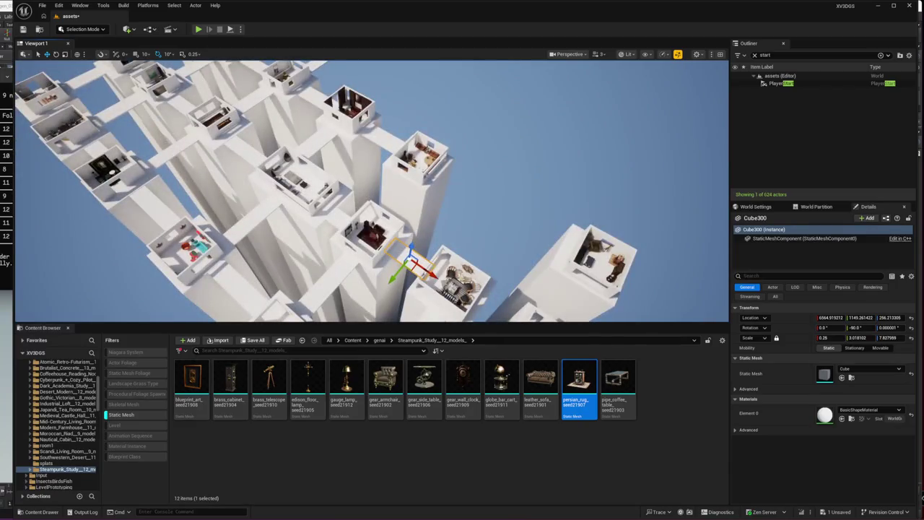
# Step: Paste another white beam and stretch it into a long bridge
pyautogui.hotkey('ctrl', 'v')
pyautogui.moveTo(182, 108)
pyautogui.mouseDown()
pyautogui.moveTo(517, 225)
pyautogui.moveTo(376, 209)
pyautogui.moveTo(390, 202)
pyautogui.mouseUp()
pyautogui.press('r')
pyautogui.press('w')
# Step: Copy the horizontal beam between the rooms and turn it into a vertical beam
pyautogui.click(242, 150)
pyautogui.moveTo(229, 162)
pyautogui.mouseDown()
pyautogui.moveTo(347, 207)
pyautogui.moveTo(366, 155)
pyautogui.mouseUp()
pyautogui.press('e')
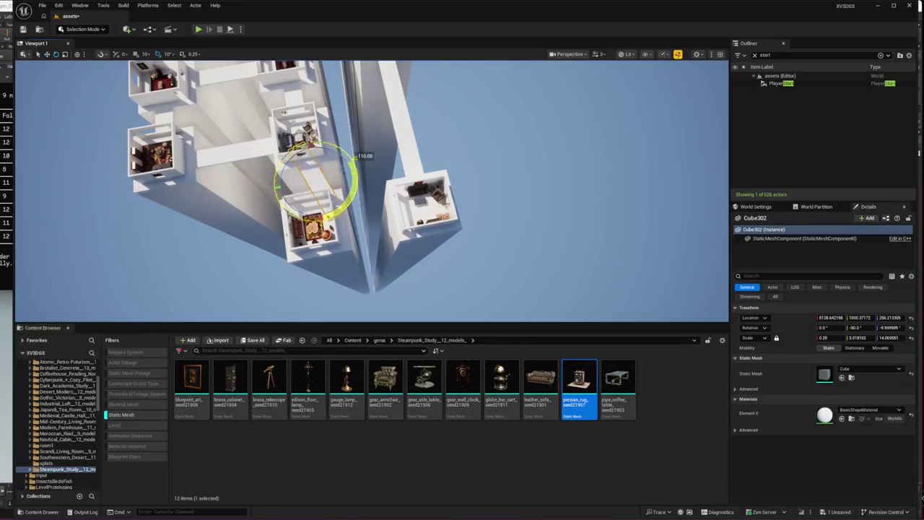
pyautogui.press('w')
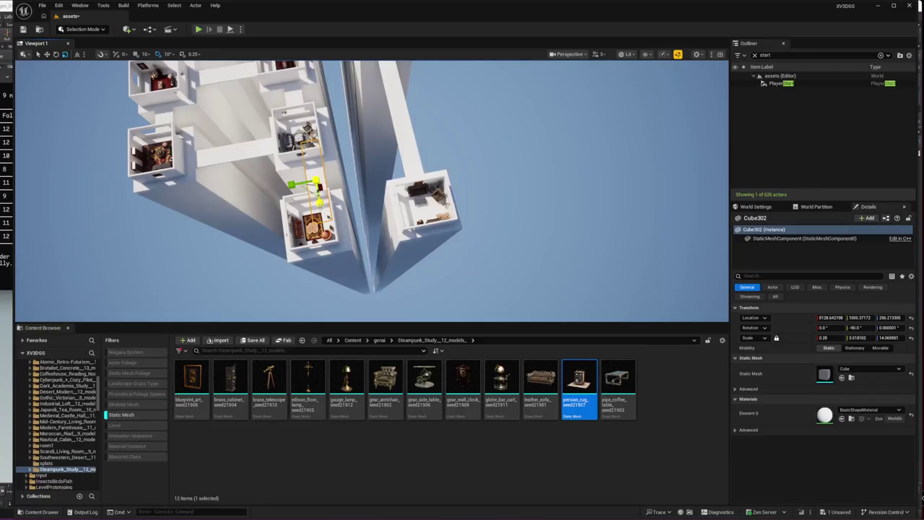
pyautogui.press('w')
# Step: Add one more beam copy rotated to -90 degrees, then deselect it
pyautogui.moveTo(310, 190)
pyautogui.mouseDown()
pyautogui.moveTo(357, 213)
pyautogui.moveTo(364, 235)
pyautogui.mouseUp()
pyautogui.press('e')
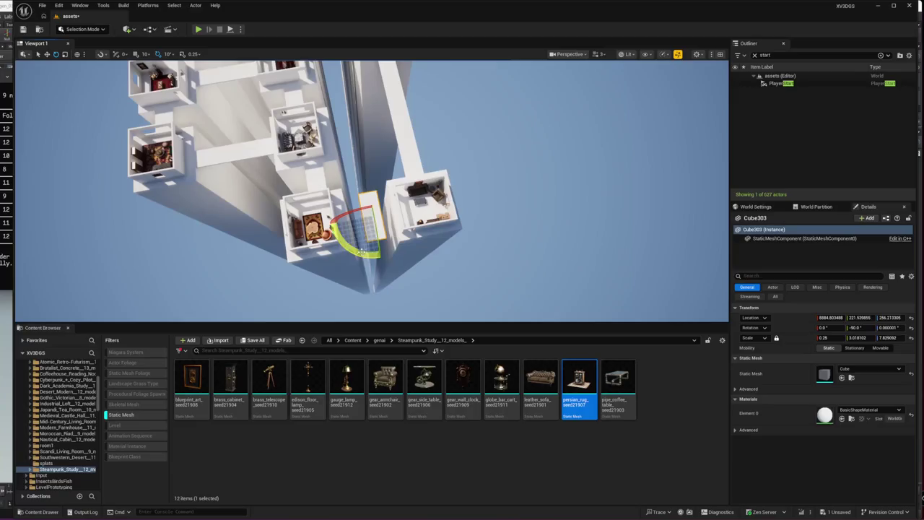
pyautogui.moveTo(423, 191)
pyautogui.mouseDown()
pyautogui.moveTo(427, 224)
pyautogui.moveTo(426, 211)
pyautogui.mouseUp()
pyautogui.press('w')
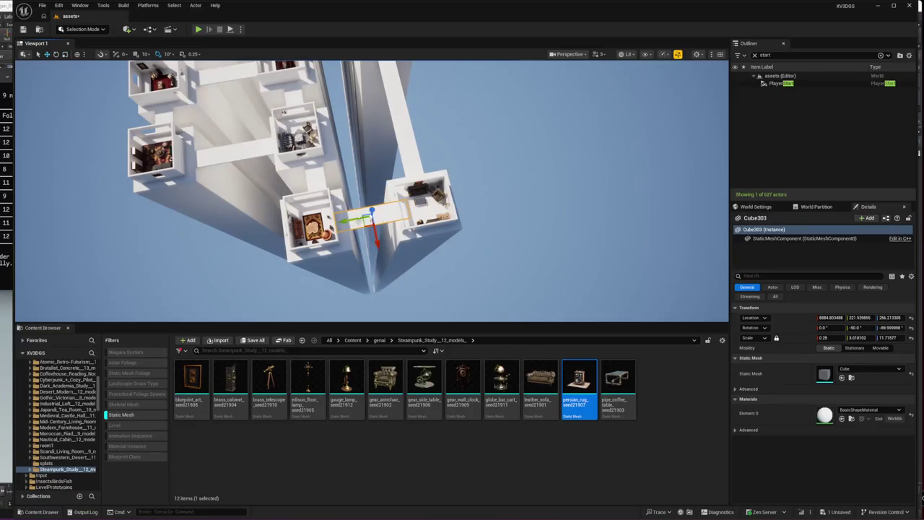
pyautogui.press('Escape')
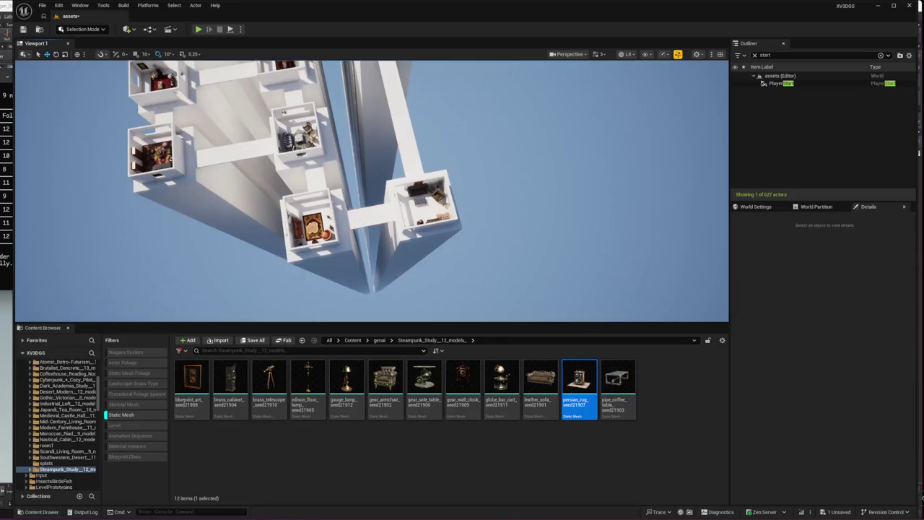
pyautogui.rightClick(364, 218)
# Step: Play from here and walk the character forward across the white rooftops into a room
pyautogui.click(392, 458)
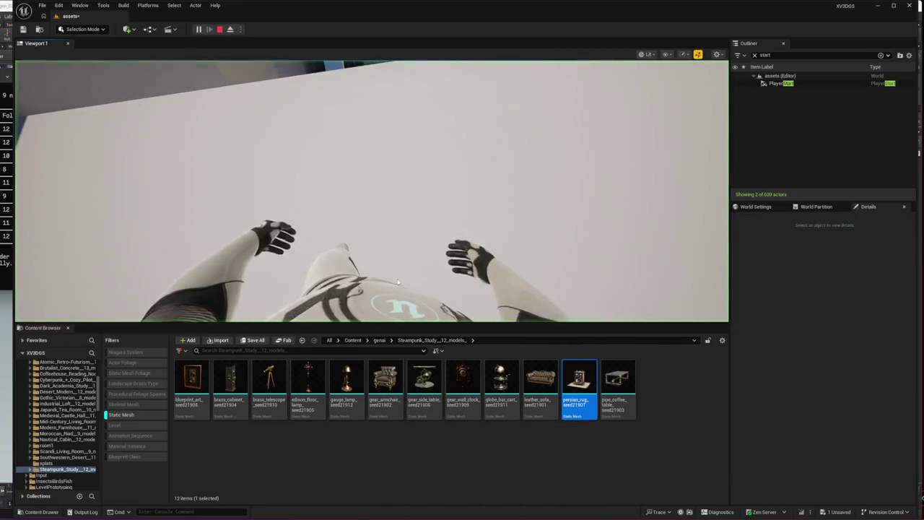
pyautogui.click(398, 282)
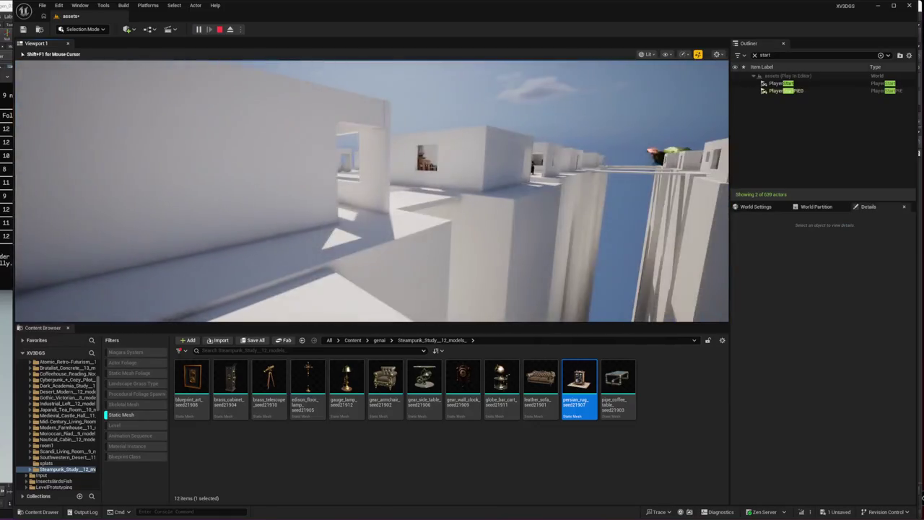
pyautogui.press('w')
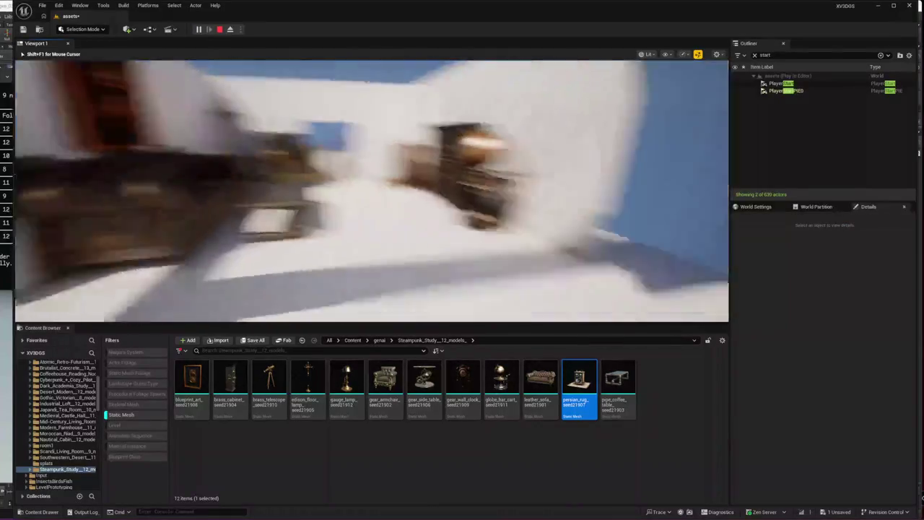
pyautogui.press('w')
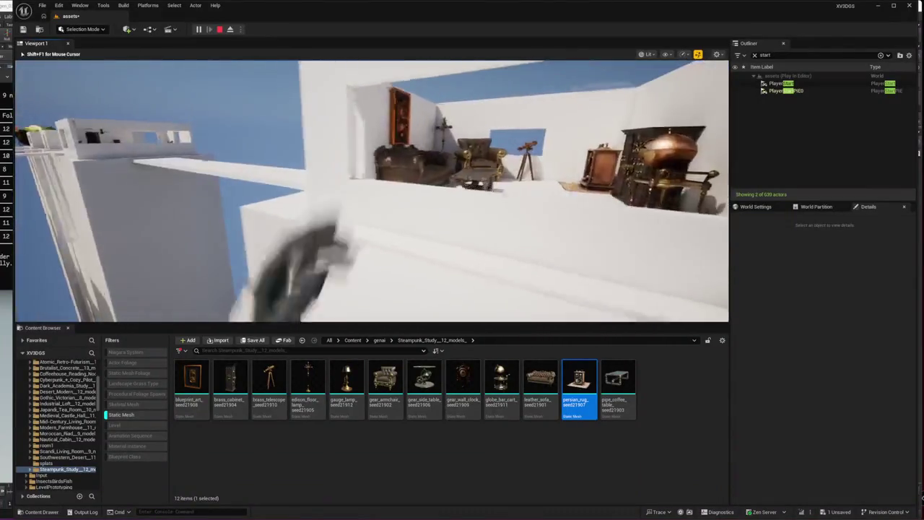
pyautogui.press('w')
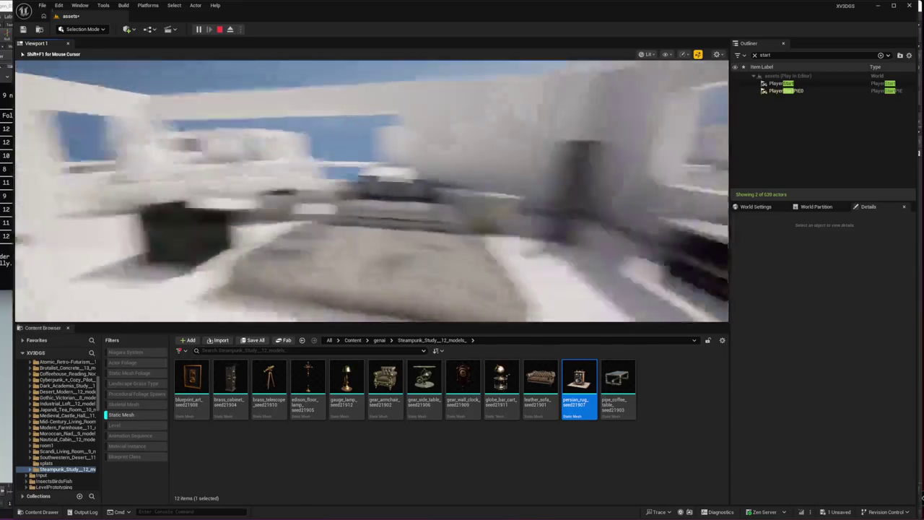
pyautogui.hotkey('alt', 'Tab')
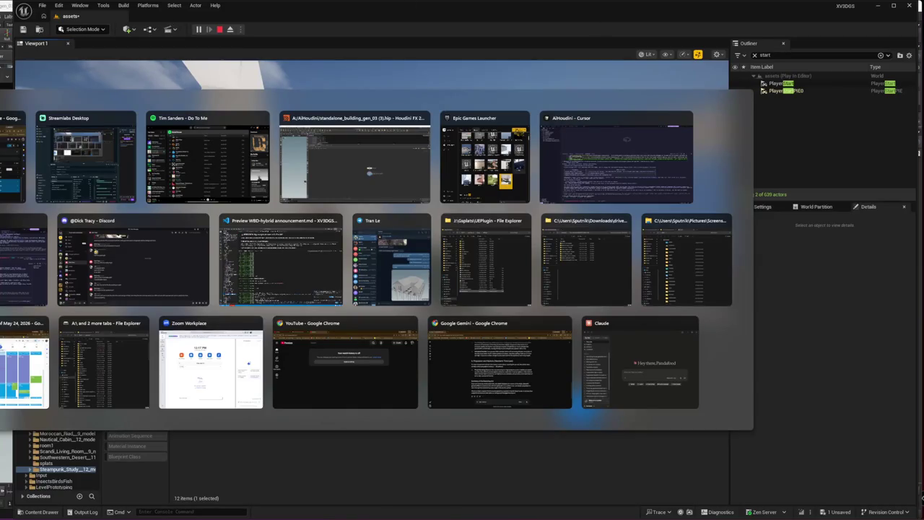
# Step: Bring the Trellis2 Pipeline dashboard forward and open the boho review from the Review Inbox
pyautogui.hotkey('alt', 'Tab')
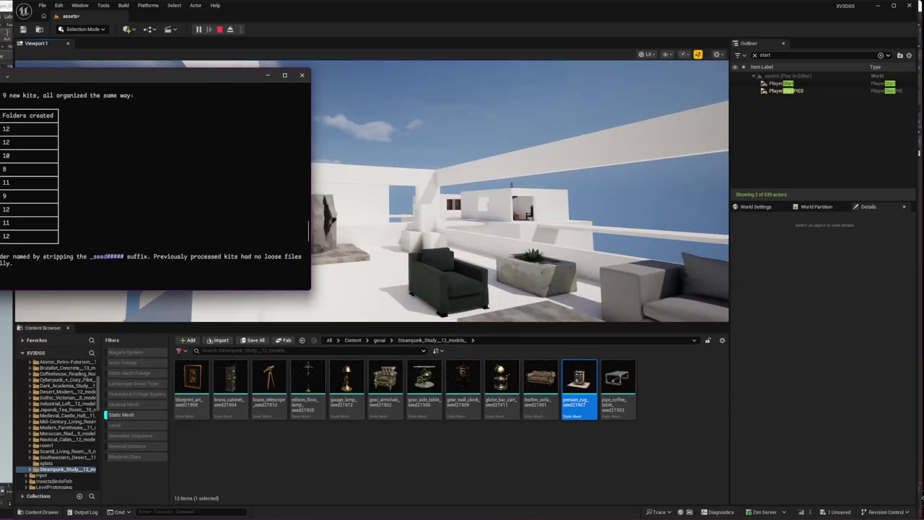
pyautogui.click(134, 502)
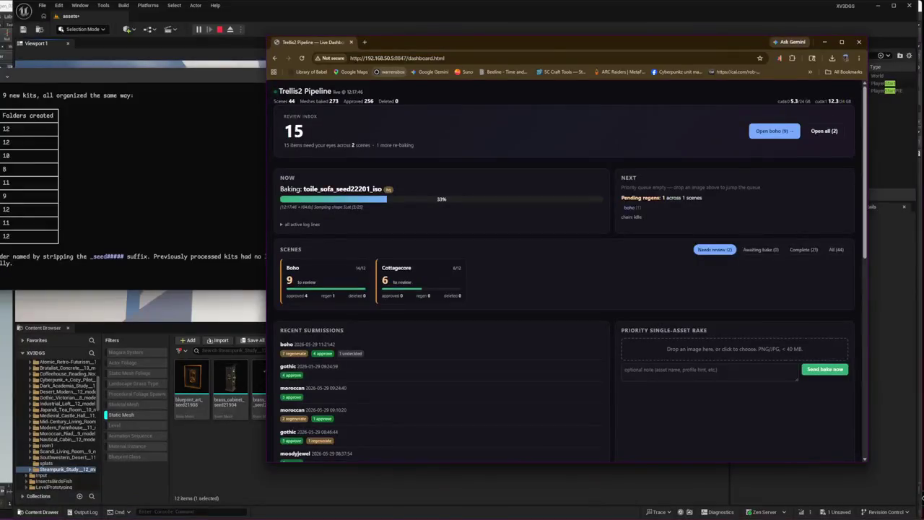
pyautogui.moveTo(87, 516)
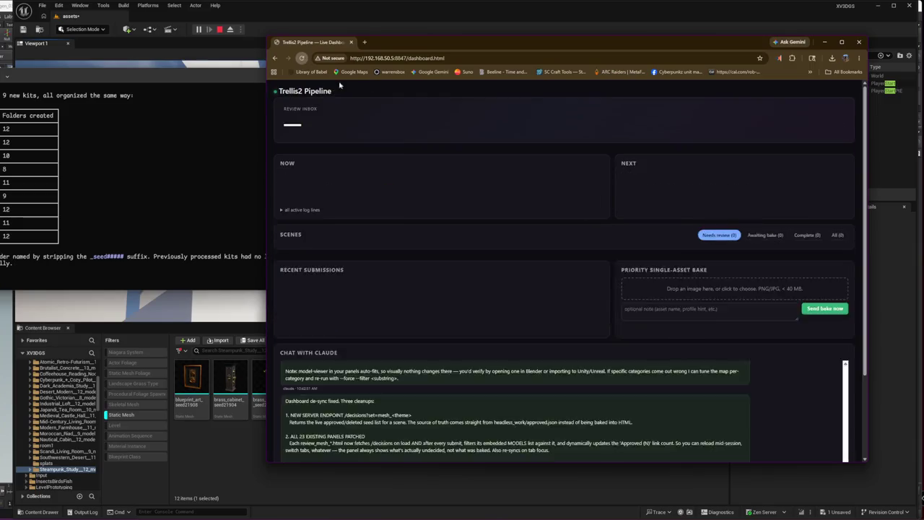
pyautogui.click(774, 131)
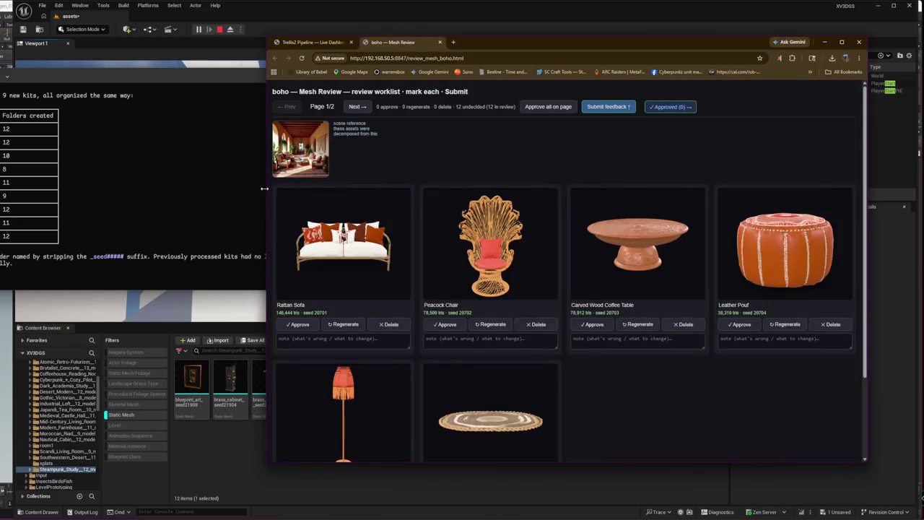
# Step: Flag Rattan Sofa and Peacock Chair for regeneration, noting the chair should double its triangle count
pyautogui.moveTo(266, 193); pyautogui.dragTo(116, 193)
pyautogui.moveTo(186, 241)
pyautogui.mouseDown()
pyautogui.moveTo(206, 235)
pyautogui.moveTo(173, 238)
pyautogui.moveTo(221, 230)
pyautogui.mouseUp()
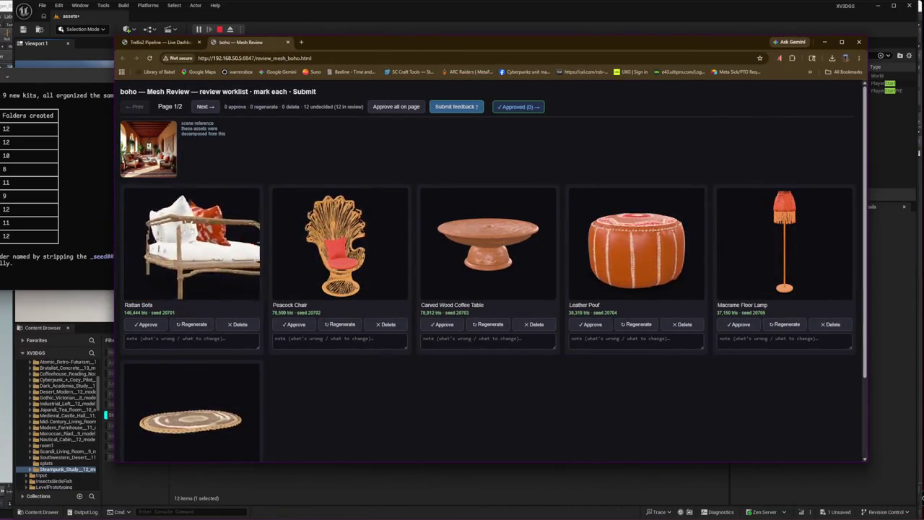
pyautogui.click(208, 339)
pyautogui.write('r')
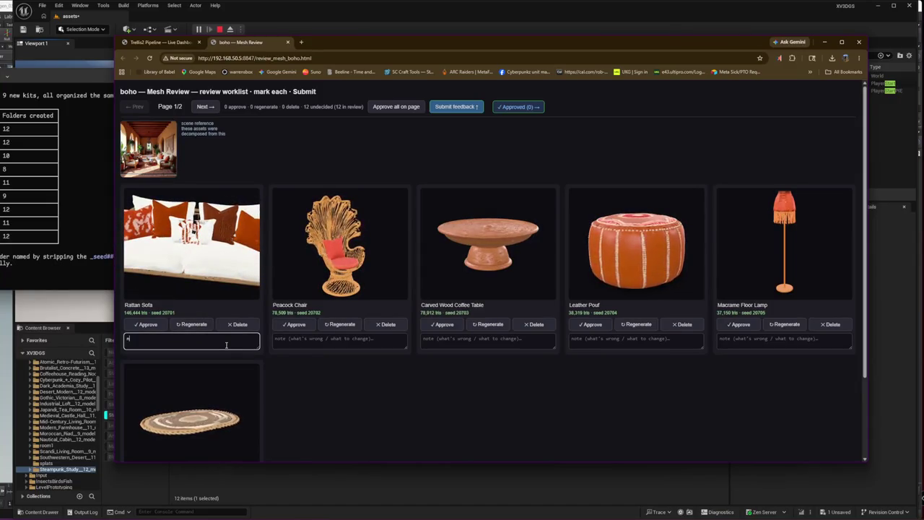
pyautogui.write('lease')
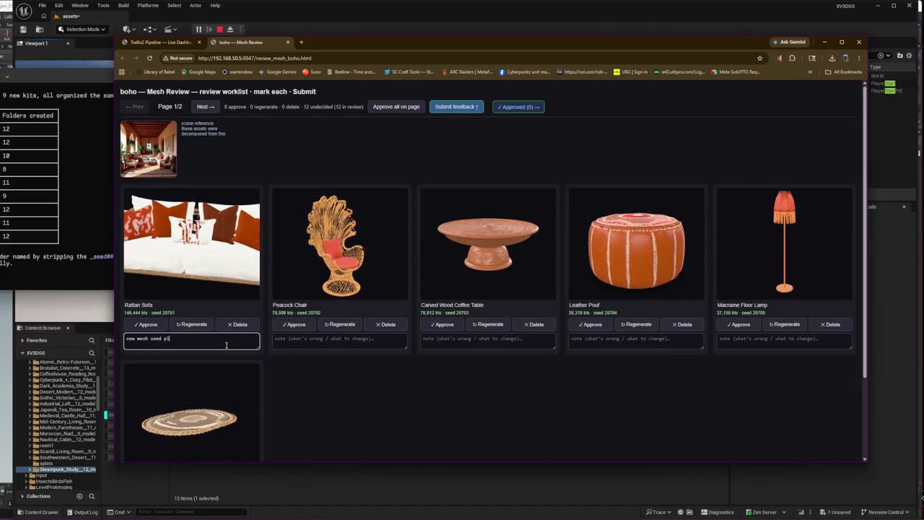
pyautogui.click(185, 325)
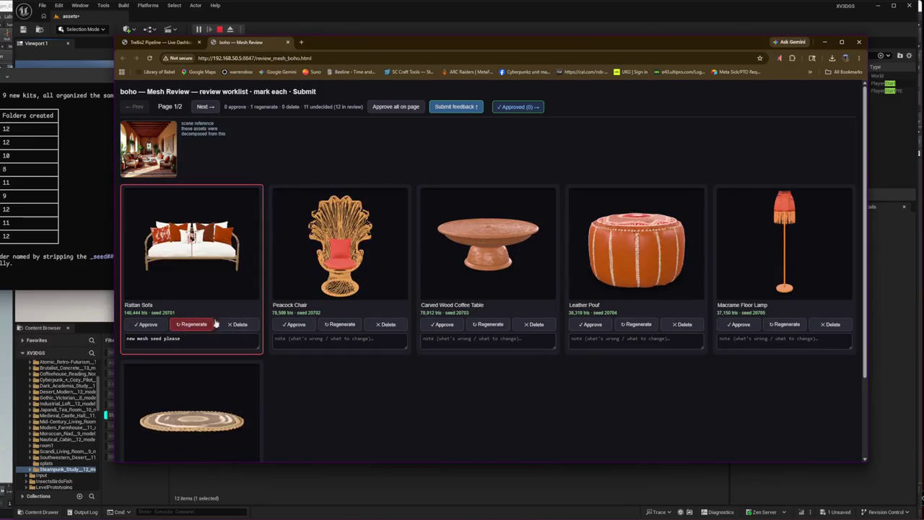
pyautogui.scroll(5, 324, 260)
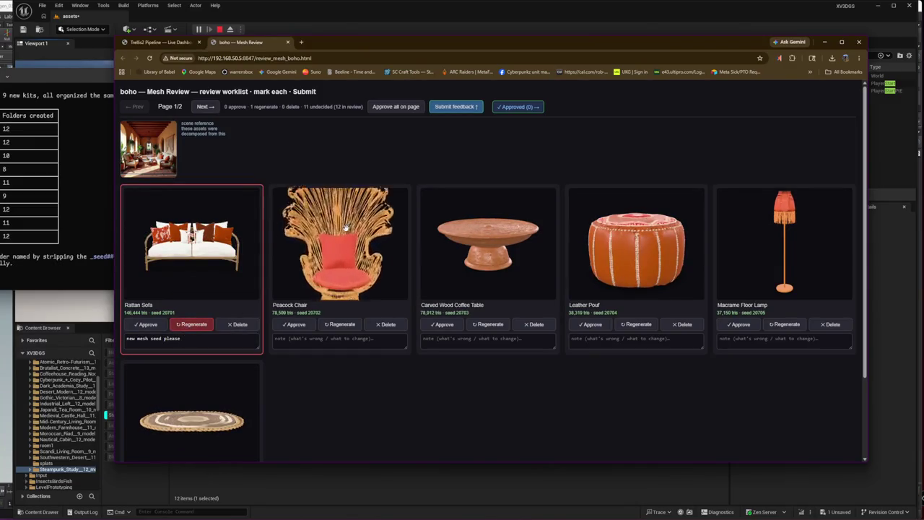
pyautogui.click(333, 345)
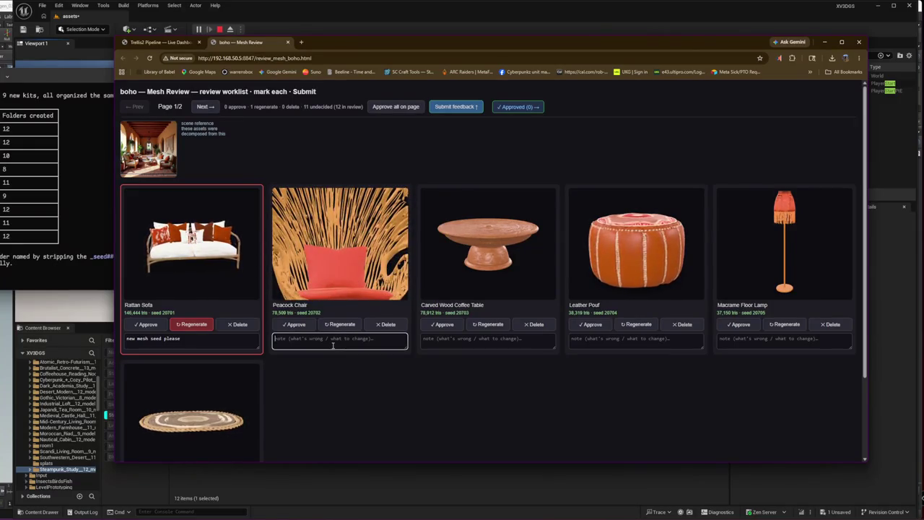
pyautogui.write('double the tria')
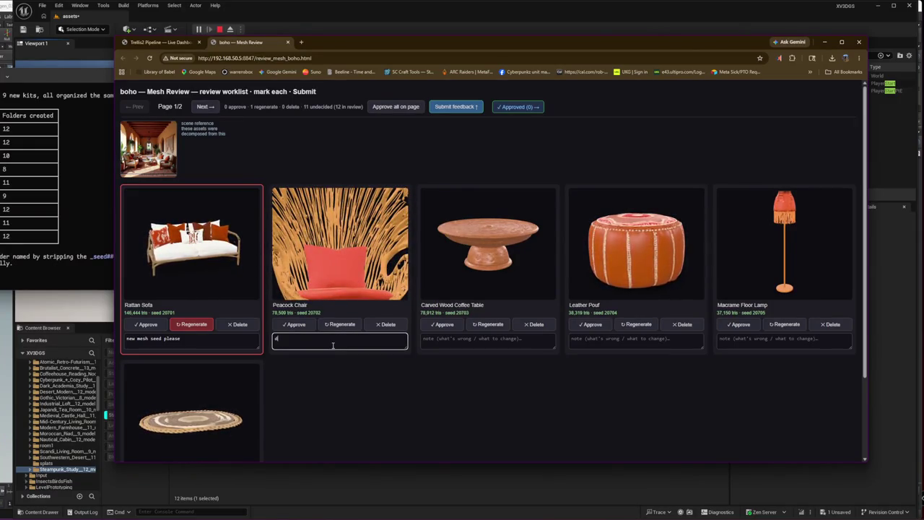
pyautogui.write('ngle count')
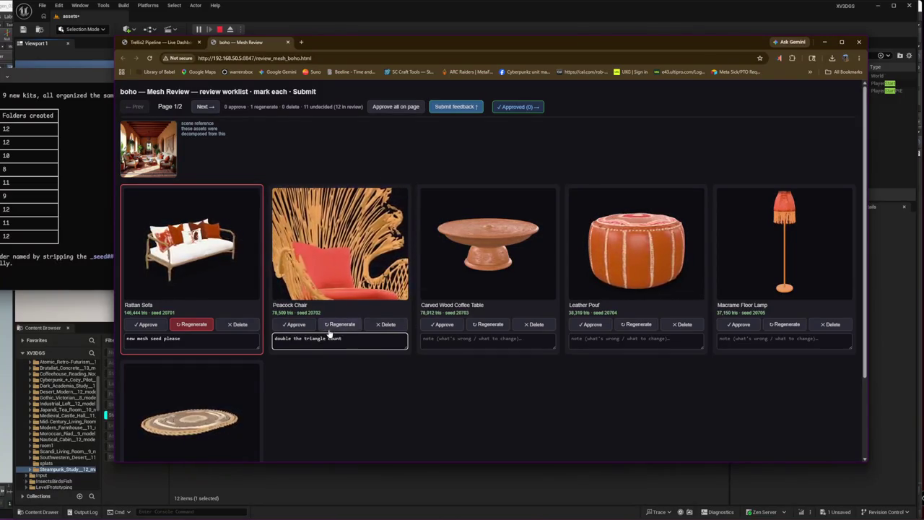
pyautogui.click(355, 325)
# Step: Approve the Coffee Table, Leather Pouf, Floor Lamp and Rattan Side Table, then go to page 2
pyautogui.scroll(5, 504, 261)
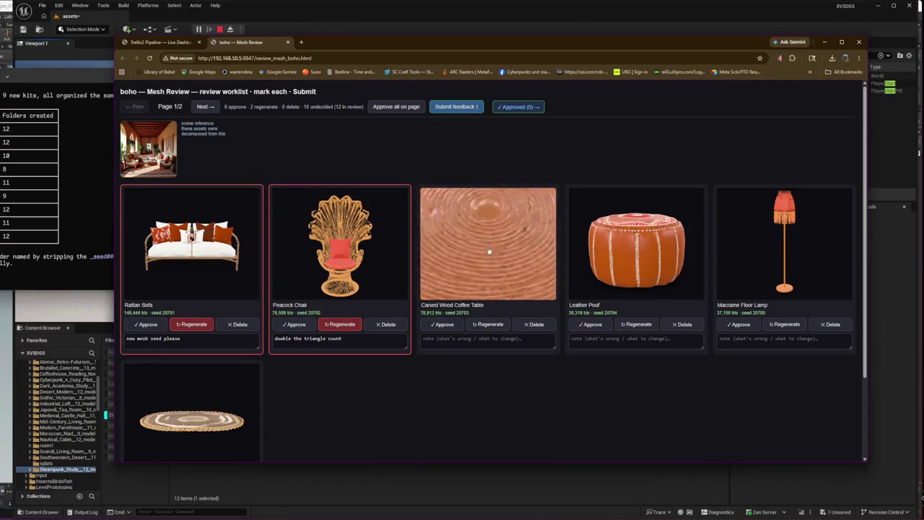
pyautogui.click(437, 326)
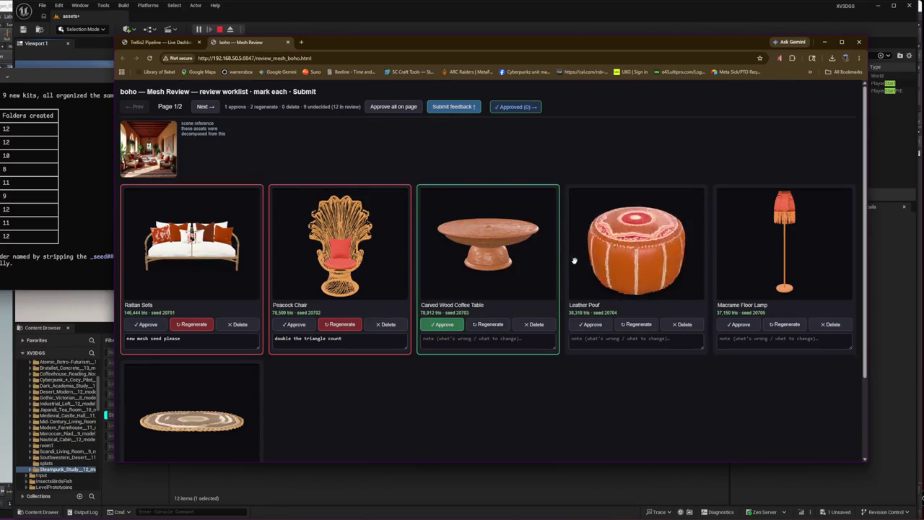
pyautogui.click(591, 324)
pyautogui.click(738, 324)
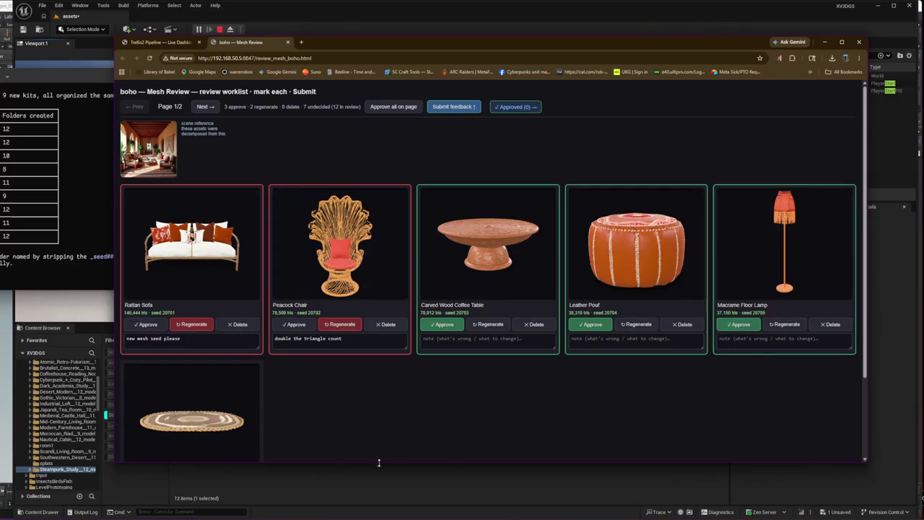
pyautogui.scroll(-3, 184, 350)
pyautogui.scroll(5, 184, 350)
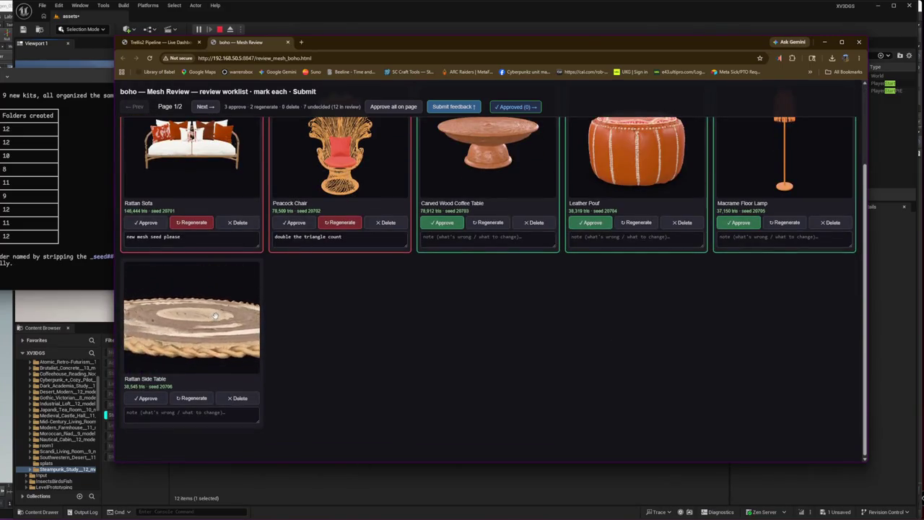
pyautogui.click(149, 398)
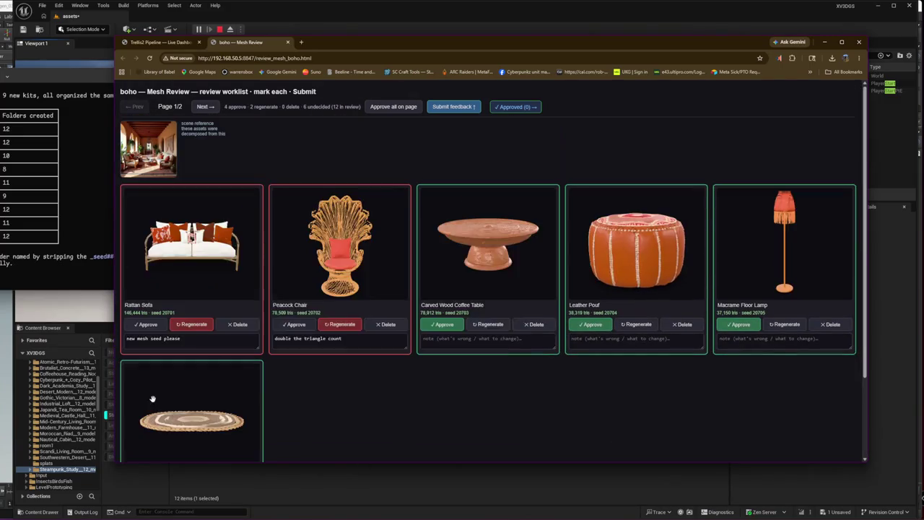
pyautogui.click(205, 107)
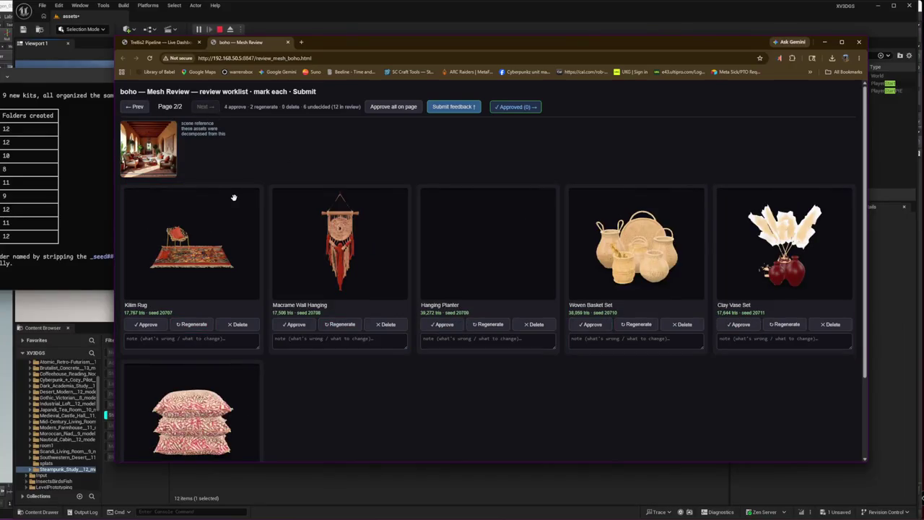
# Step: Flag Kilim Rug ('this needs to be 30k triangles') and Hanging Planter to regenerate; approve Macrame Wall Hanging
pyautogui.scroll(3, 231, 210)
pyautogui.click(216, 338)
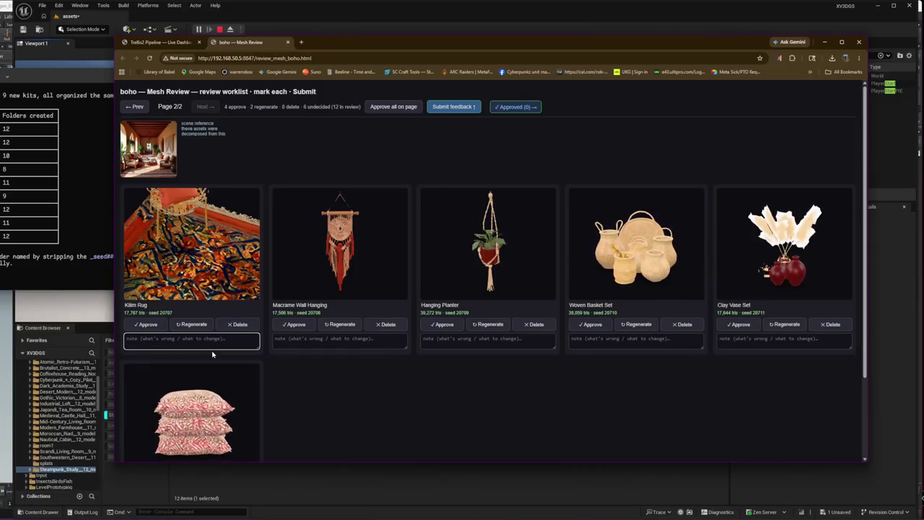
pyautogui.write('this needs')
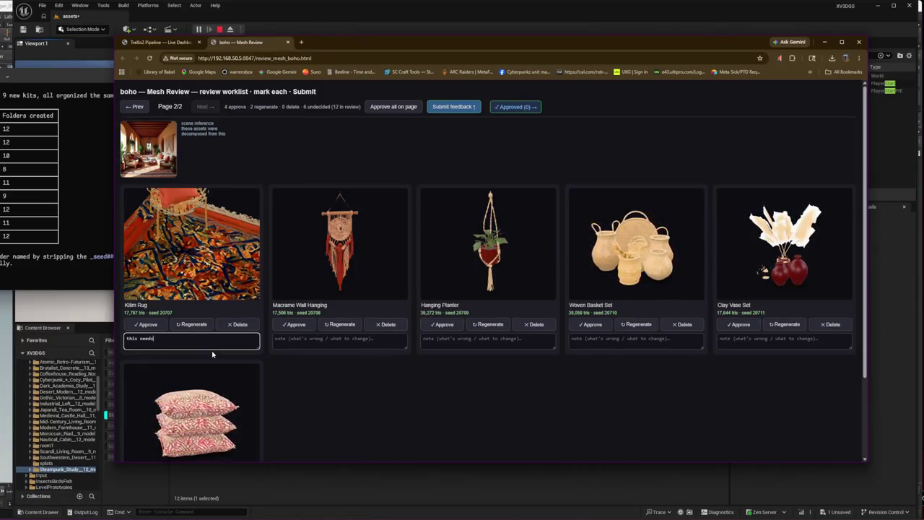
pyautogui.write(' to be ')
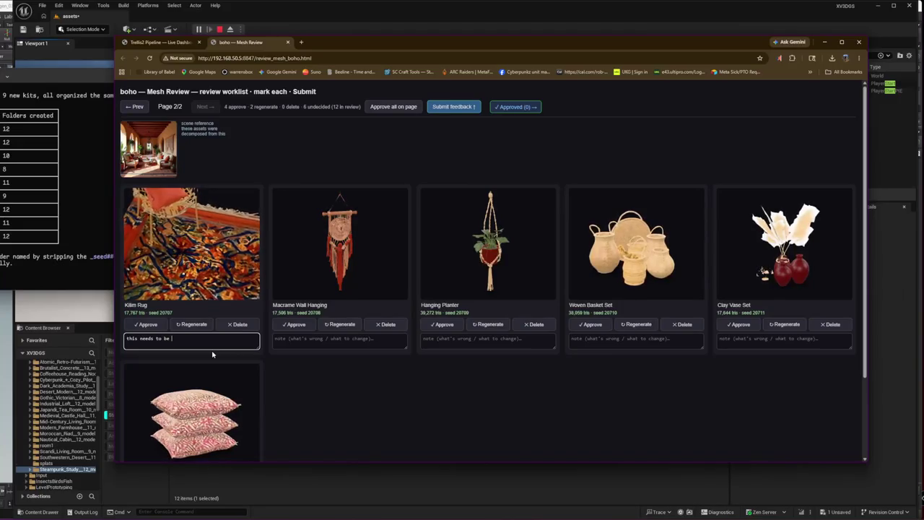
pyautogui.write('30k po')
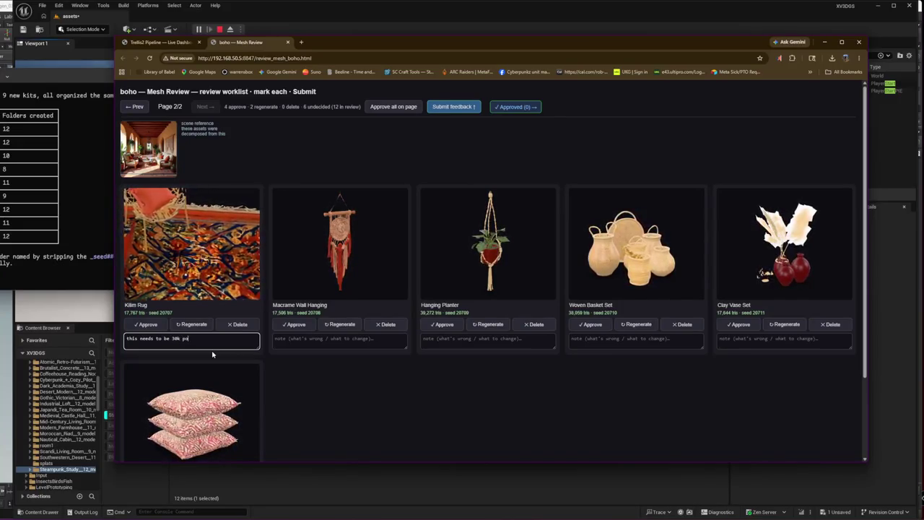
pyautogui.press('BackSpace')
pyautogui.press('BackSpace')
pyautogui.write('triangles')
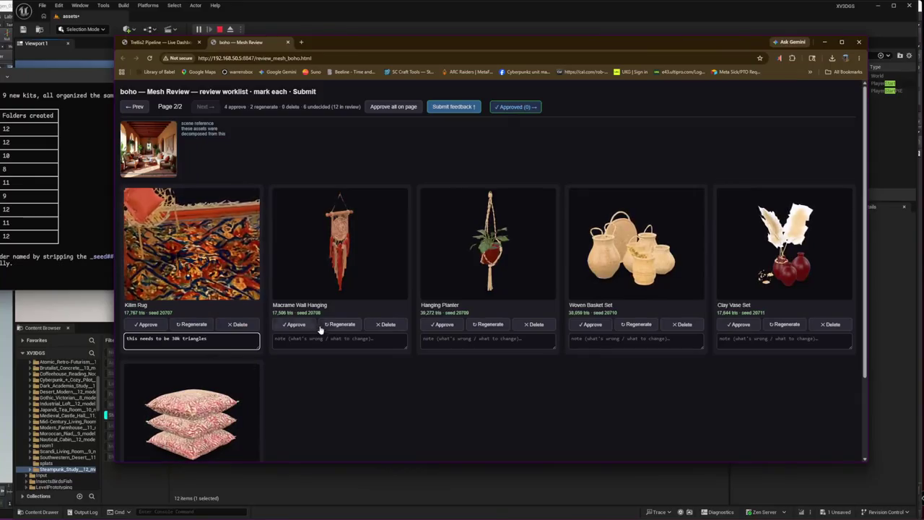
pyautogui.click(291, 327)
pyautogui.click(195, 325)
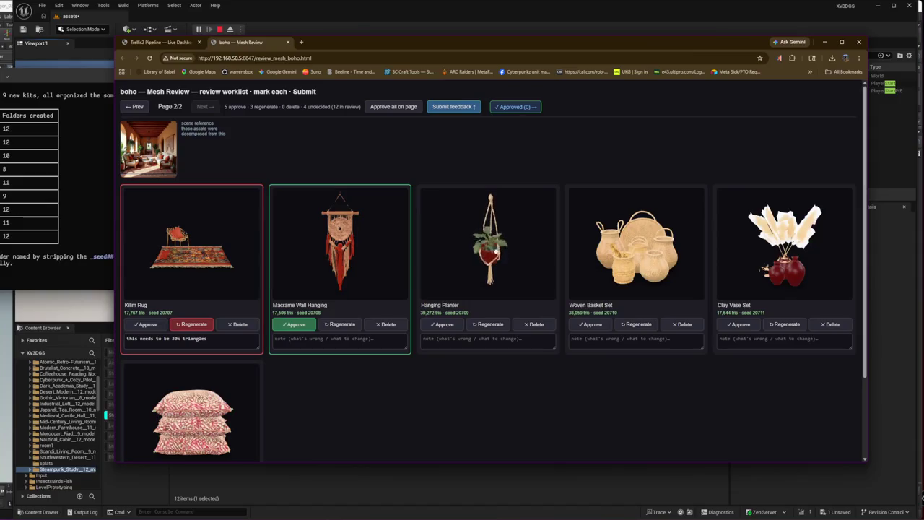
pyautogui.click(492, 325)
pyautogui.click(494, 341)
pyautogui.write('increase to 70k triangls')
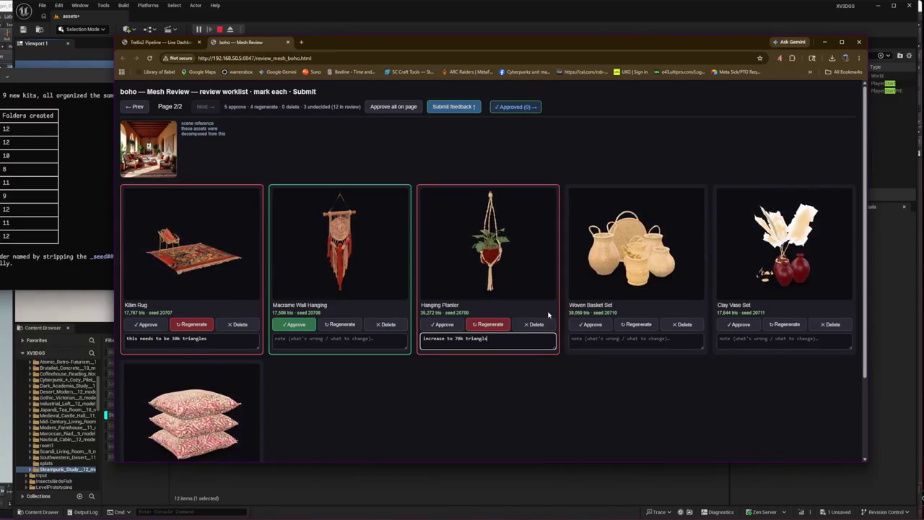
pyautogui.click(571, 316)
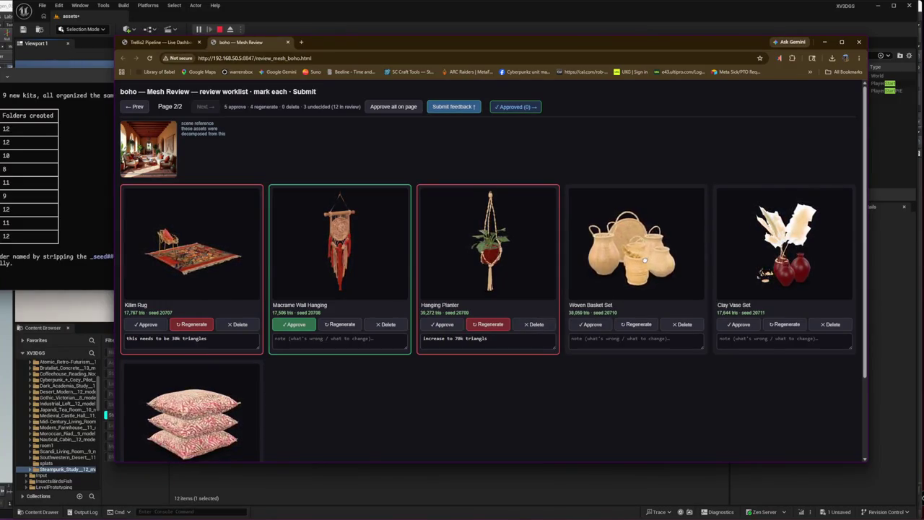
# Step: Approve Woven Basket Set and Floor Cushion Stack, regenerate Clay Vase Set ('new seed image, no fluffy'), and submit
pyautogui.click(589, 326)
pyautogui.click(787, 327)
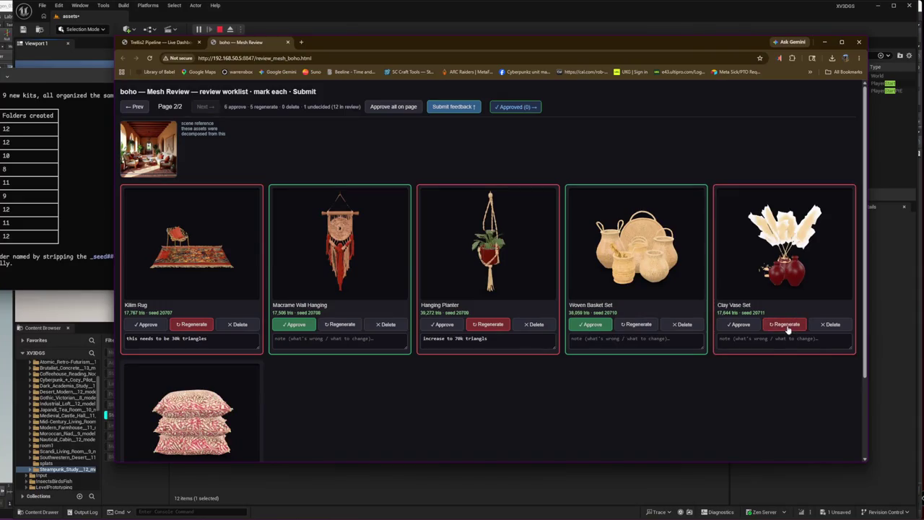
pyautogui.click(817, 338)
pyautogui.write('new')
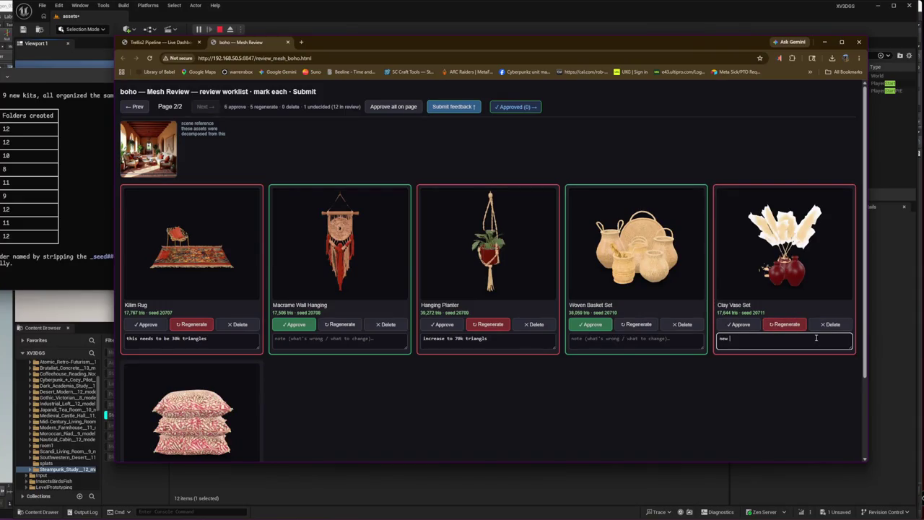
pyautogui.write(' seed image, no fluffy')
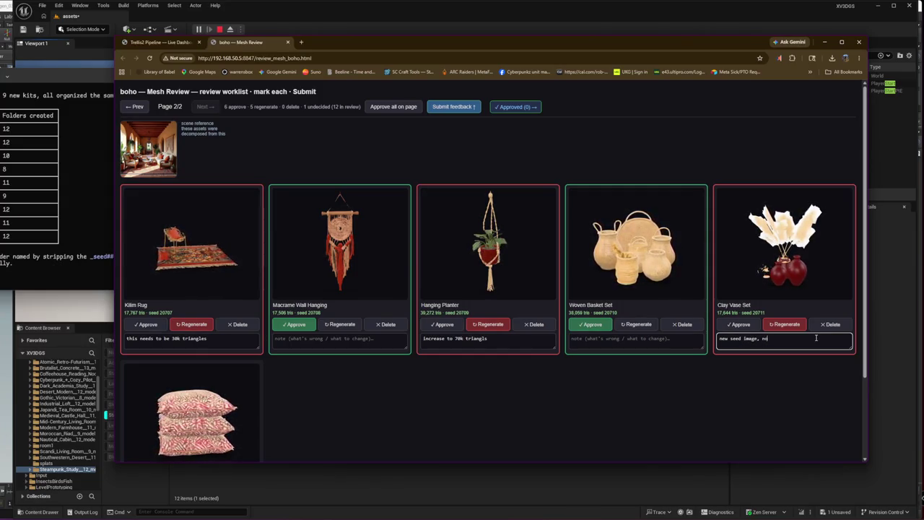
pyautogui.scroll(-2, 289, 367)
pyautogui.click(156, 398)
pyautogui.scroll(2, 431, 406)
pyautogui.click(447, 109)
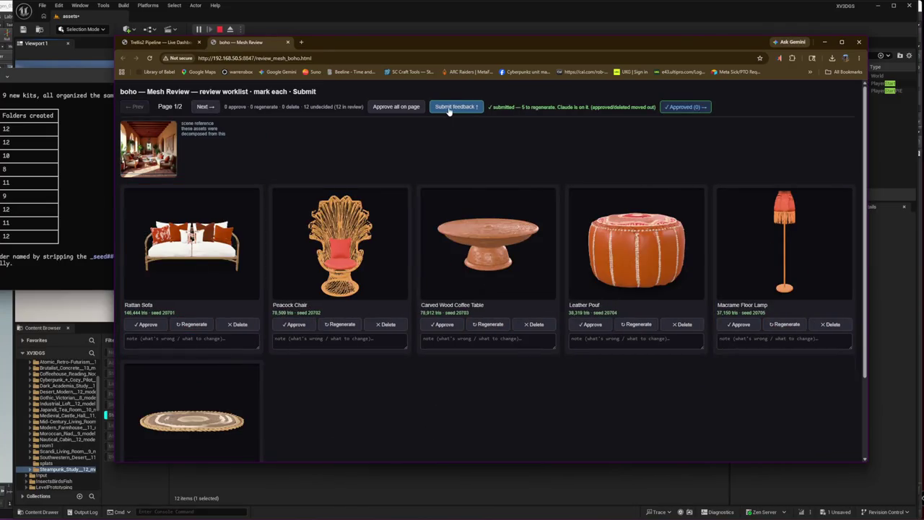
# Step: Approve the re-baked Coffee Table, Leather Pouf, Macrame Floor Lamp and round rug meshes
pyautogui.click(440, 325)
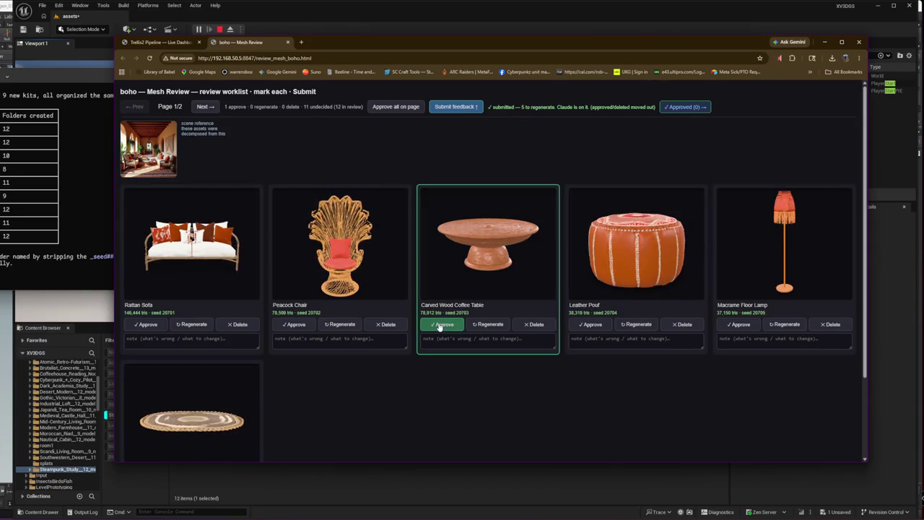
pyautogui.click(586, 326)
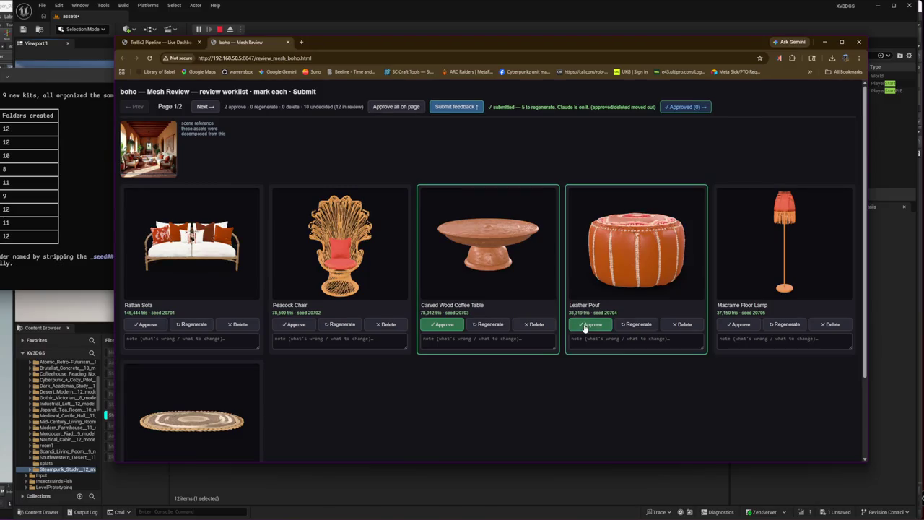
pyautogui.click(739, 329)
pyautogui.scroll(-2, 258, 392)
pyautogui.click(148, 406)
pyautogui.scroll(2, 217, 397)
# Step: Note 'new seed' on Rattan Sofa, regenerate Peacock Chair with 'double the polygon count', and resubmit
pyautogui.click(206, 340)
pyautogui.write('new seed')
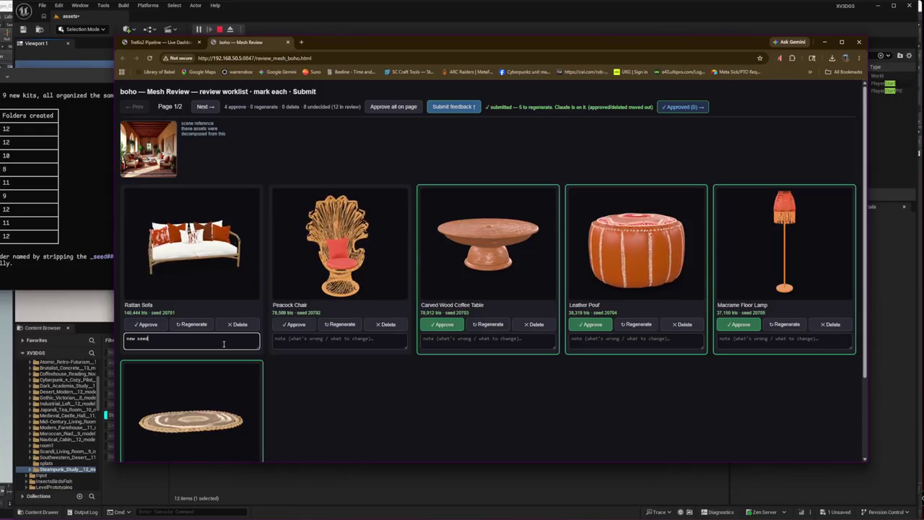
pyautogui.press('BackSpace')
pyautogui.write('mesh gen')
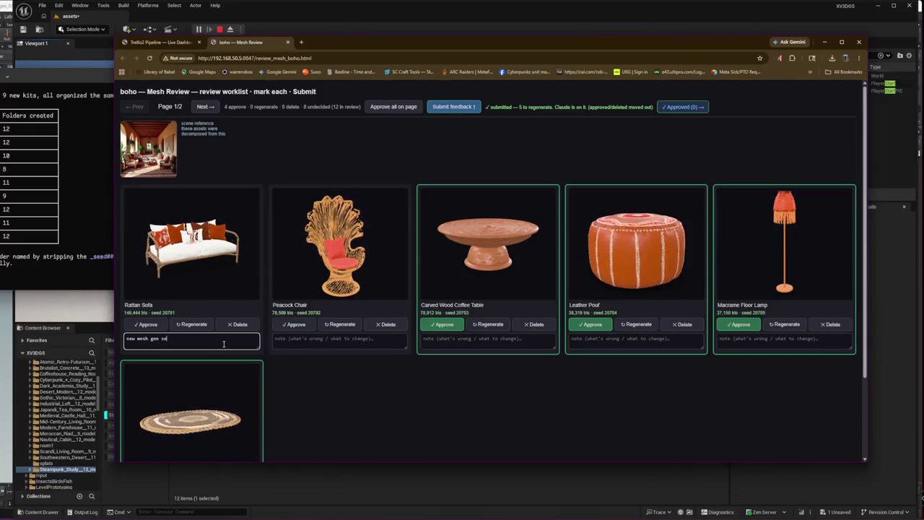
pyautogui.write('ed')
pyautogui.click(355, 339)
pyautogui.write('double the polygon cou')
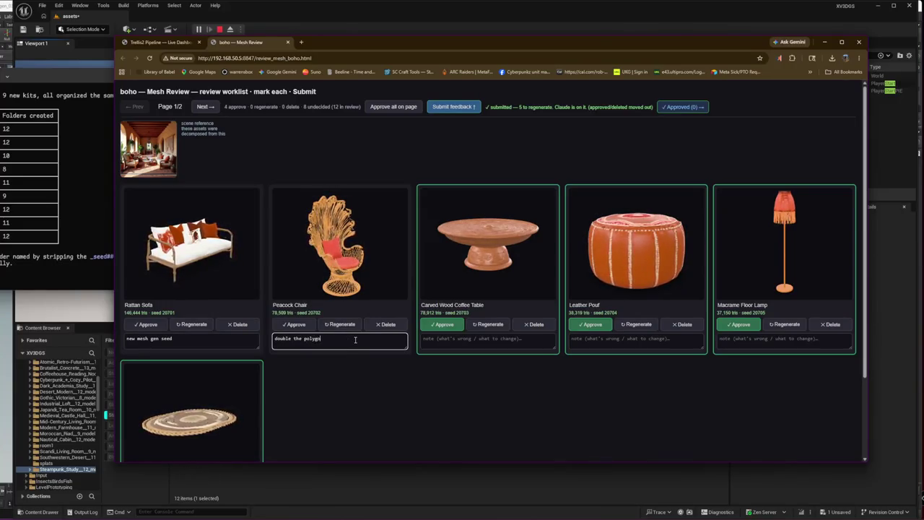
pyautogui.write('nt')
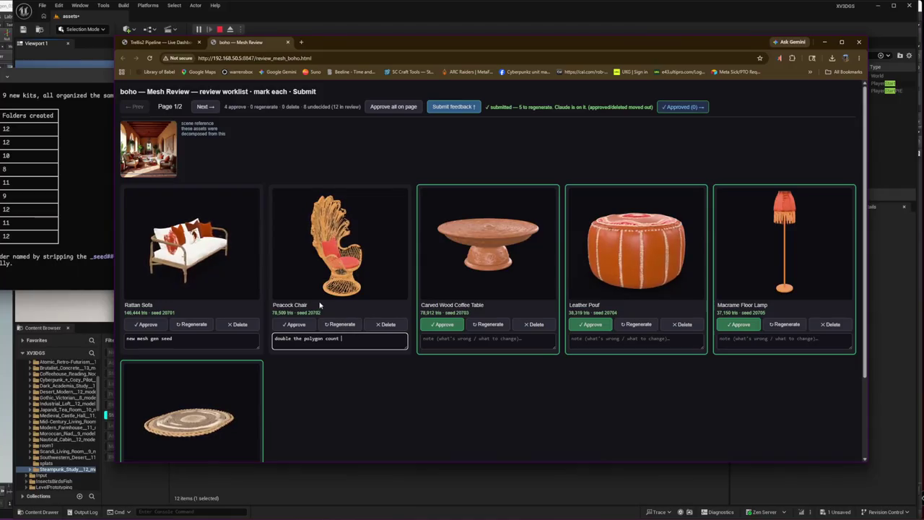
pyautogui.click(339, 324)
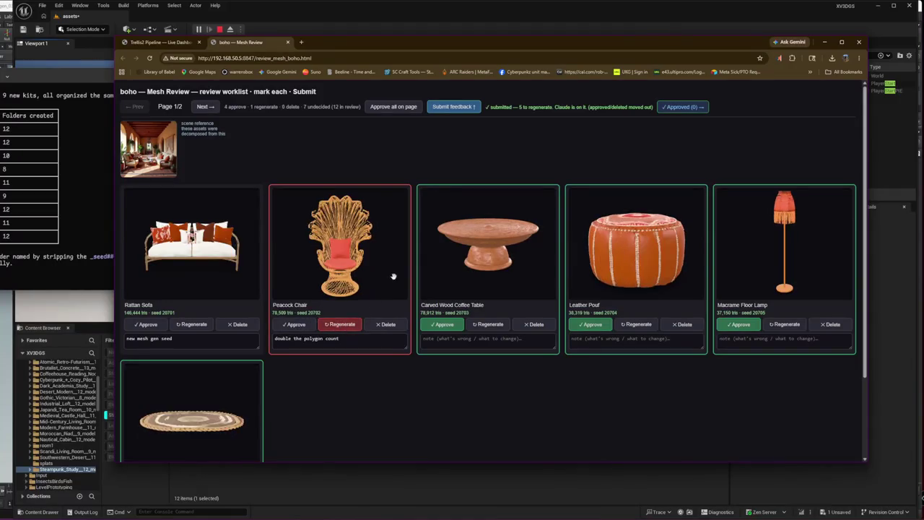
pyautogui.click(455, 107)
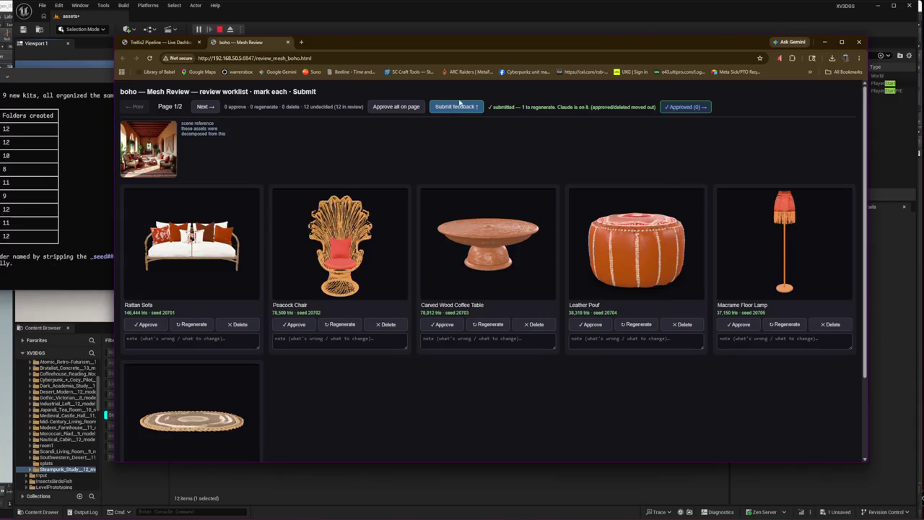
# Step: Check both review pages, then close the boho review and refresh the pipeline dashboard
pyautogui.click(205, 106)
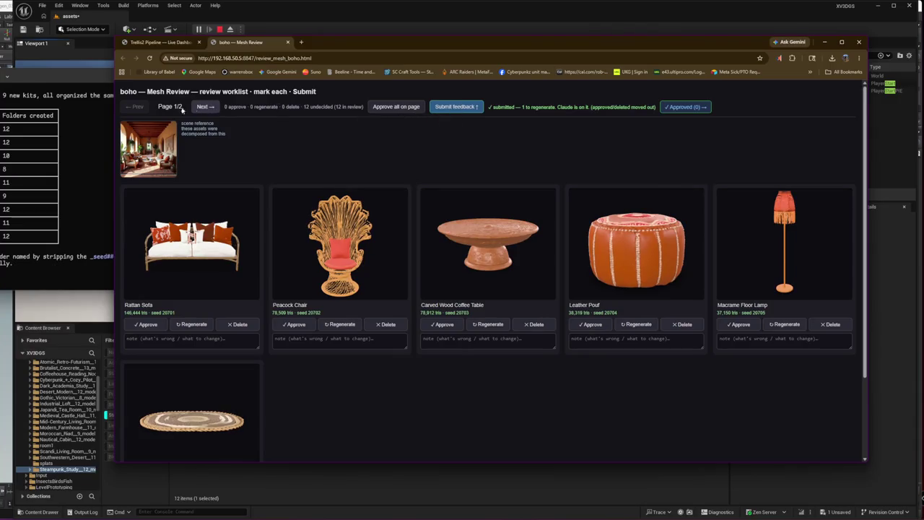
pyautogui.click(132, 107)
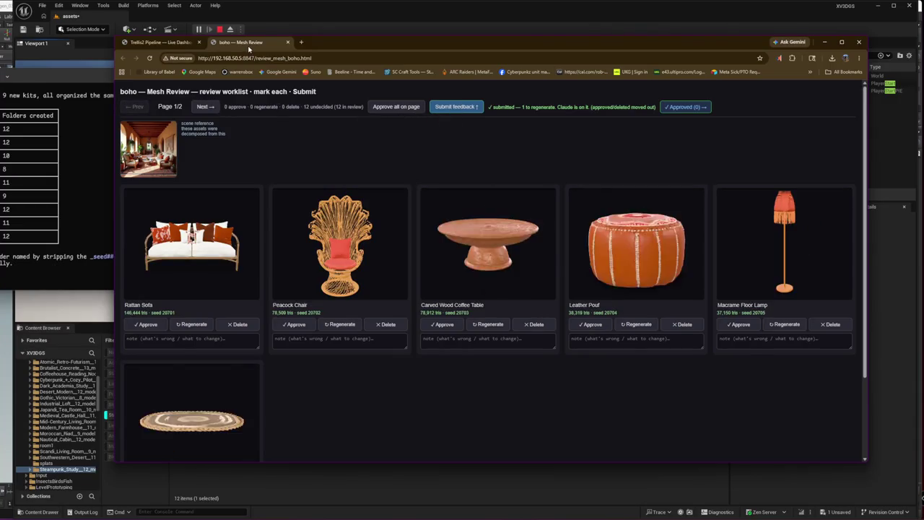
pyautogui.hotkey('ctrl', 'w')
pyautogui.click(149, 59)
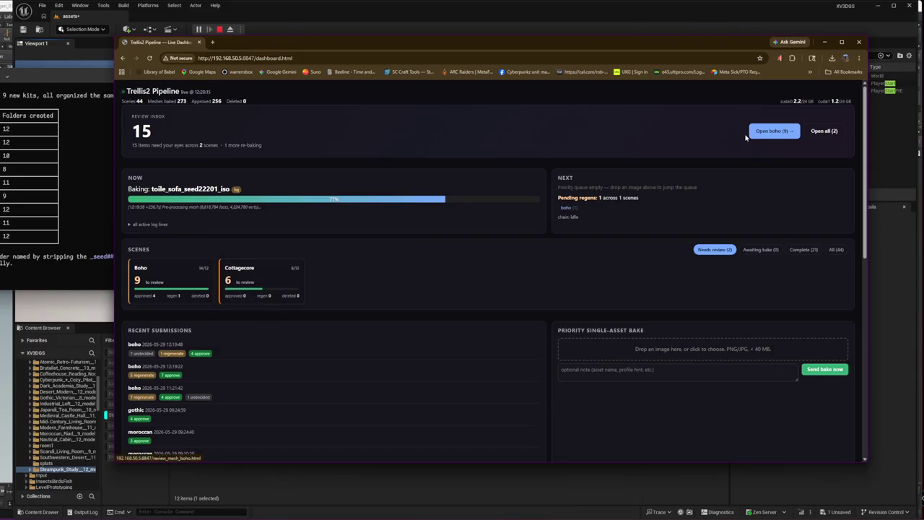
# Step: Open the Cottagecore scene's mesh review from the dashboard
pyautogui.click(298, 281)
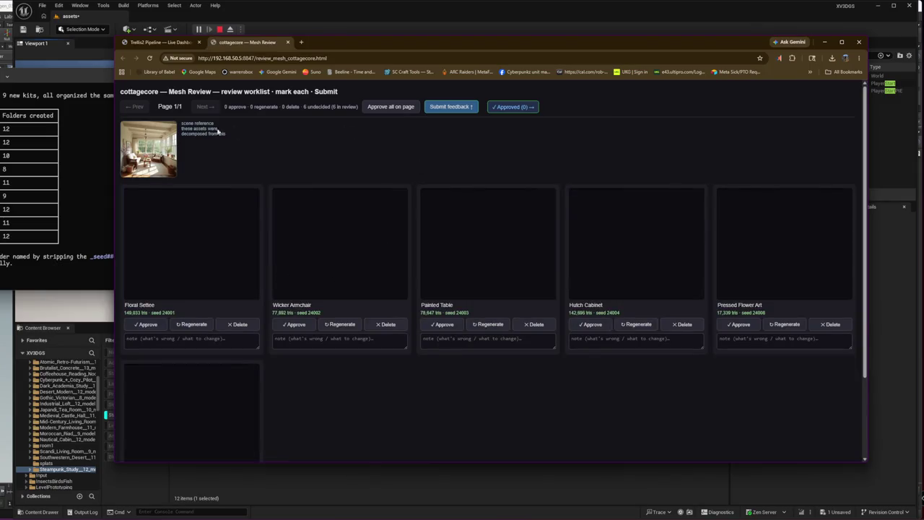
# Step: View the full-size cottagecore reference image, then approve the Floral Settee
pyautogui.click(158, 138)
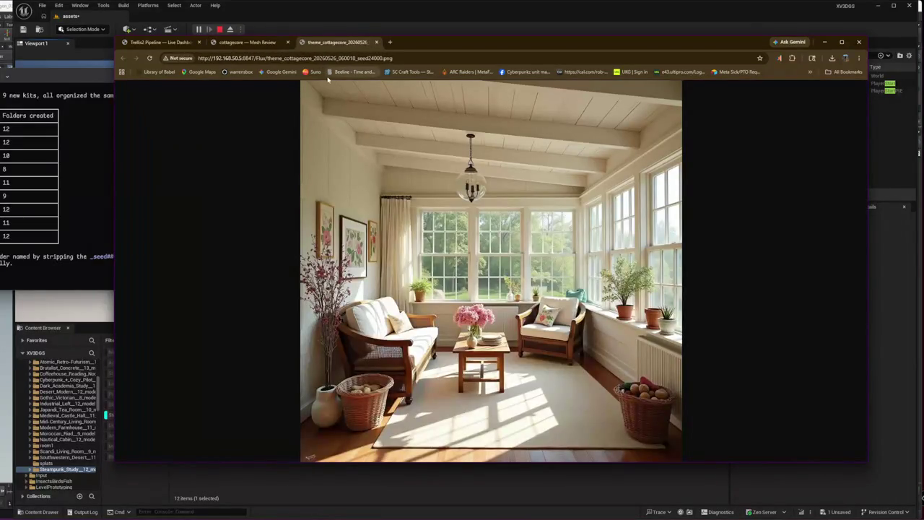
pyautogui.click(281, 42)
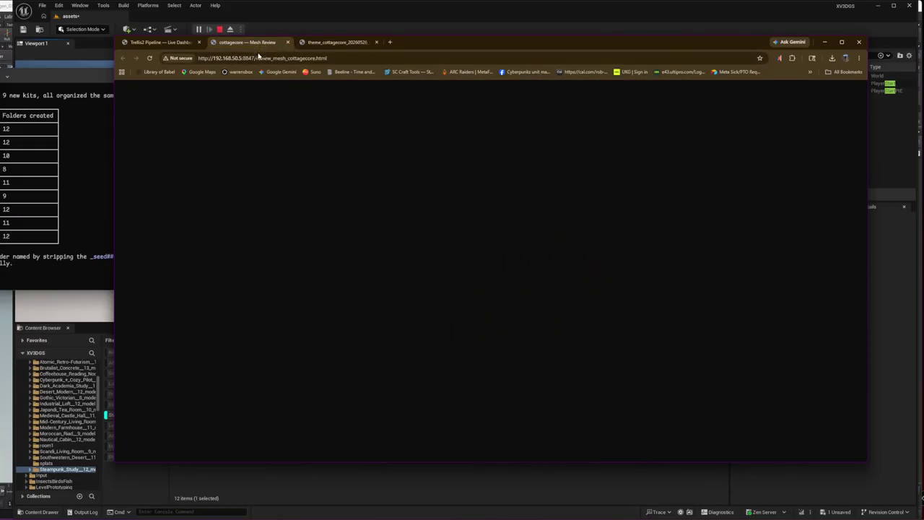
pyautogui.click(377, 42)
pyautogui.scroll(5, 191, 242)
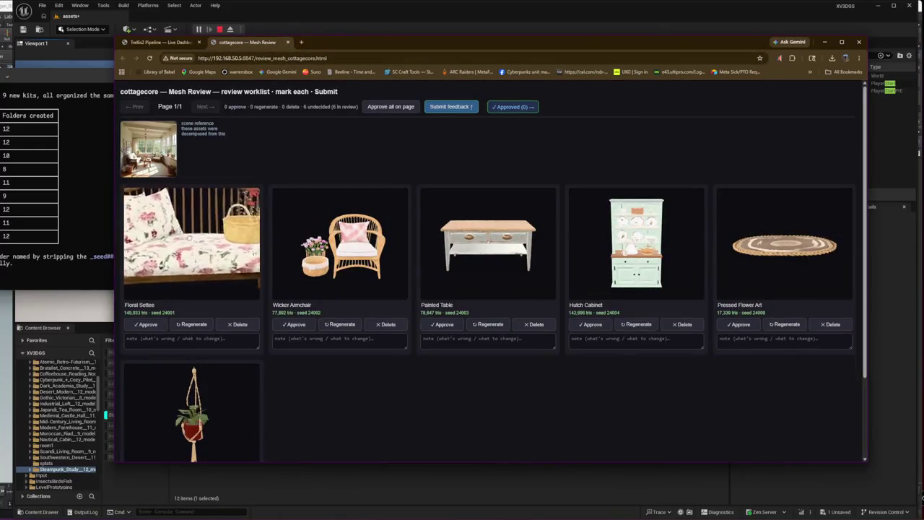
pyautogui.scroll(-5, 171, 236)
pyautogui.scroll(5, 191, 231)
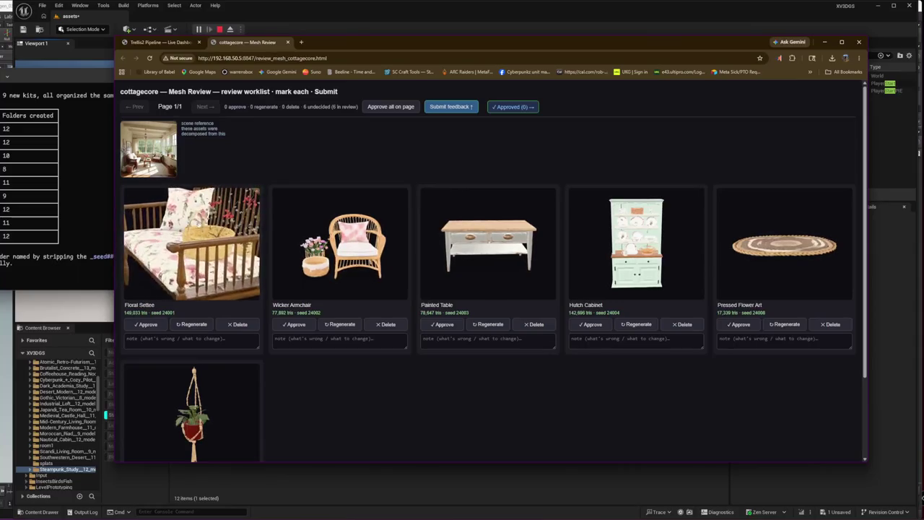
pyautogui.scroll(-5, 191, 243)
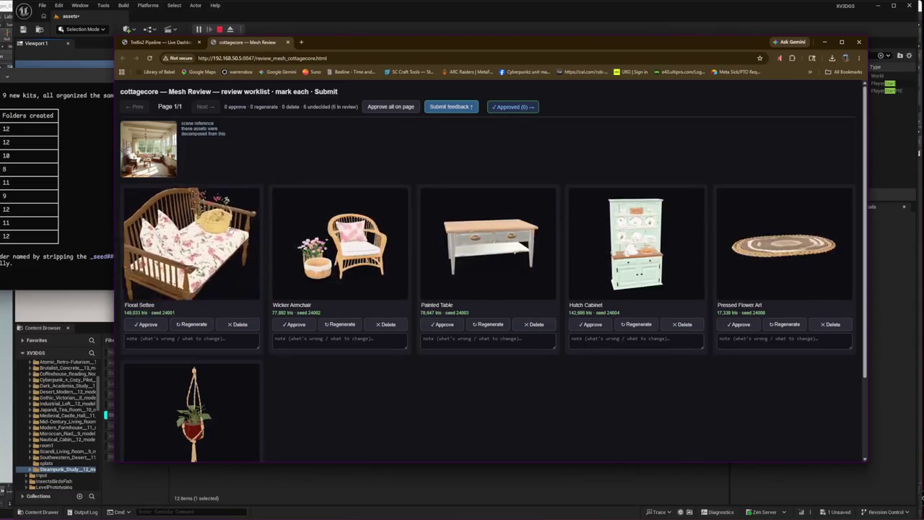
pyautogui.click(147, 324)
pyautogui.scroll(5, 339, 246)
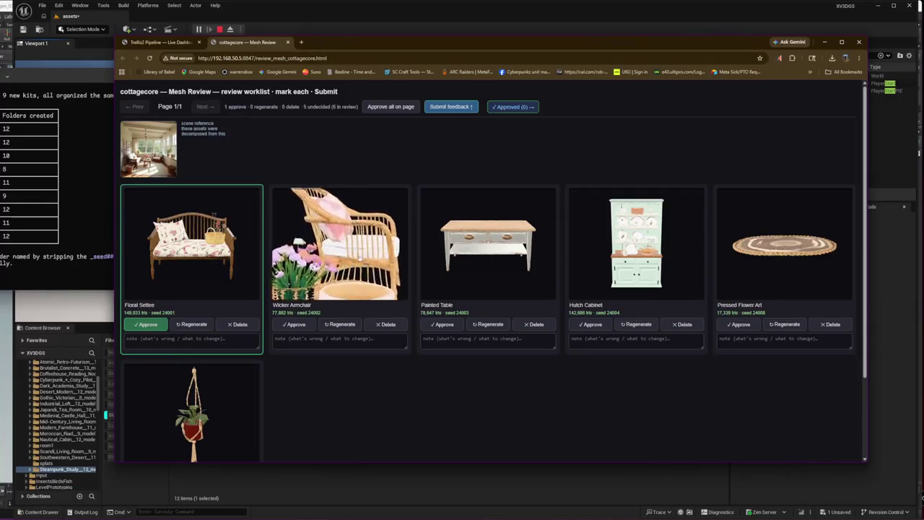
pyautogui.scroll(-5, 340, 245)
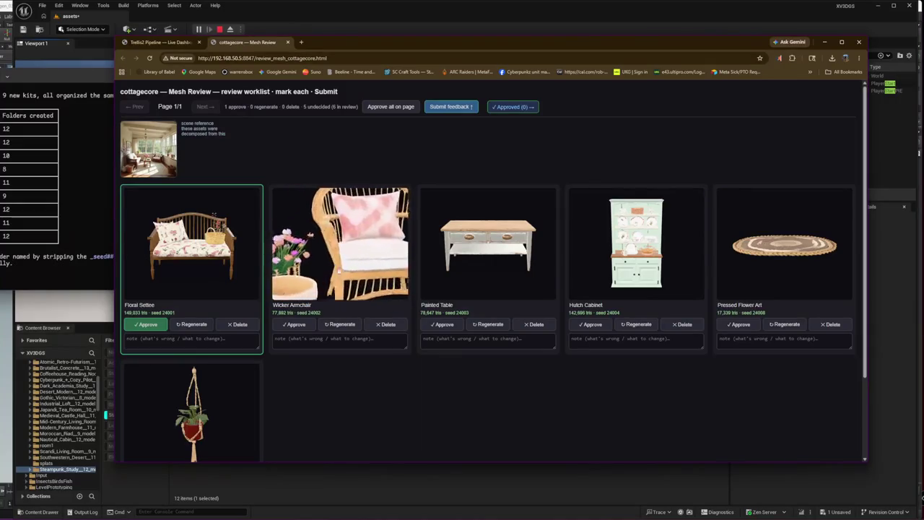
# Step: Flag the Wicker Armchair for regeneration with the note 'double the polygon count'
pyautogui.click(339, 324)
pyautogui.click(347, 343)
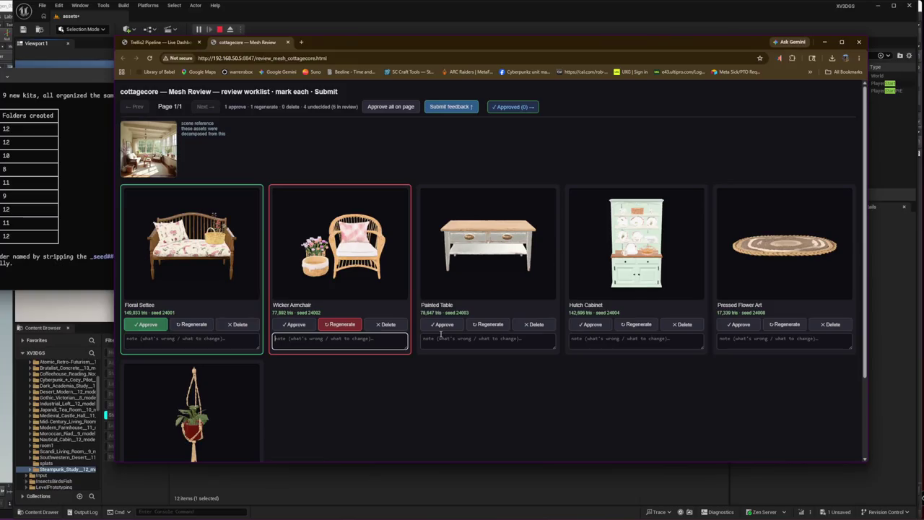
pyautogui.write('double the polygon count')
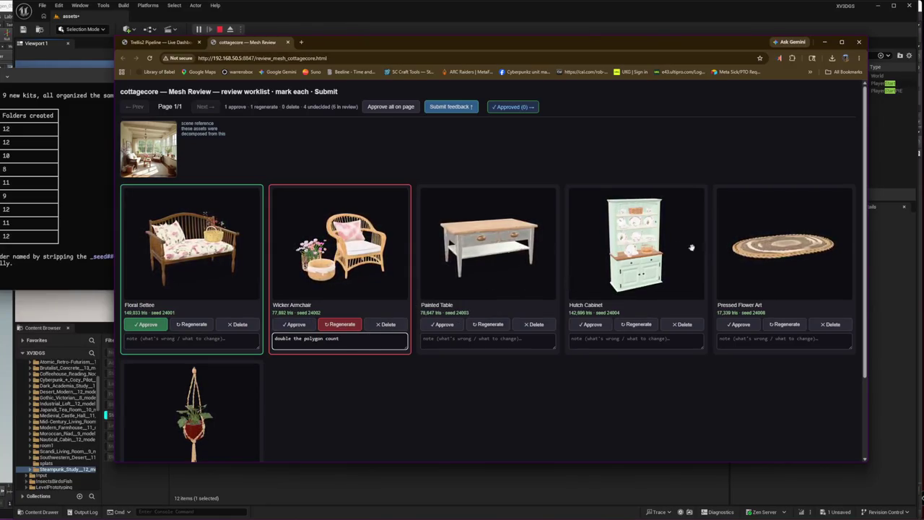
pyautogui.click(332, 425)
pyautogui.scroll(-1, 332, 424)
pyautogui.scroll(-1, 332, 425)
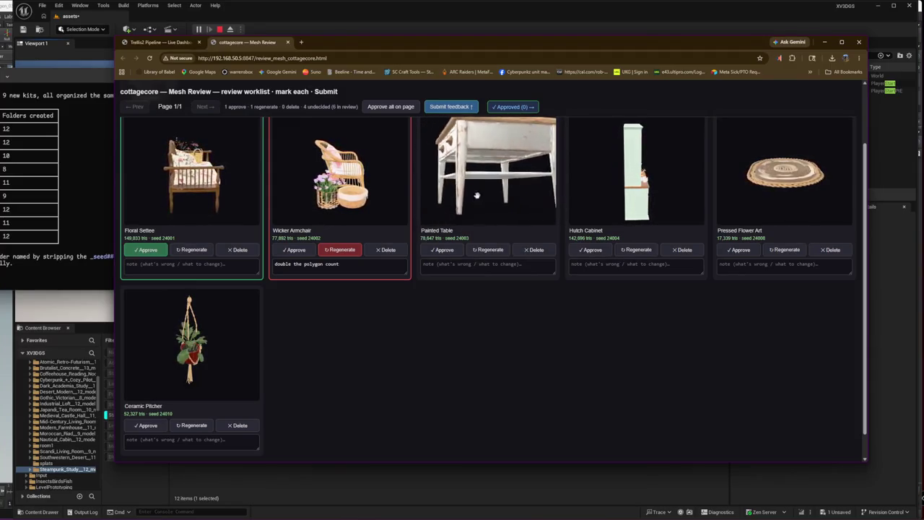
# Step: Approve Painted Table, Hutch Cabinet, Pressed Flower Art and Ceramic Pitcher, submit, and close the review
pyautogui.click(443, 249)
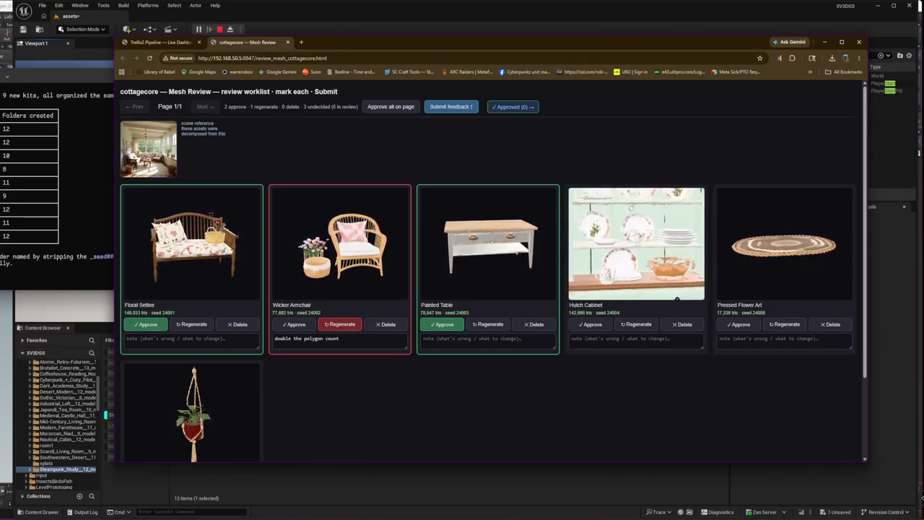
pyautogui.rightClick(619, 167)
pyautogui.click(591, 325)
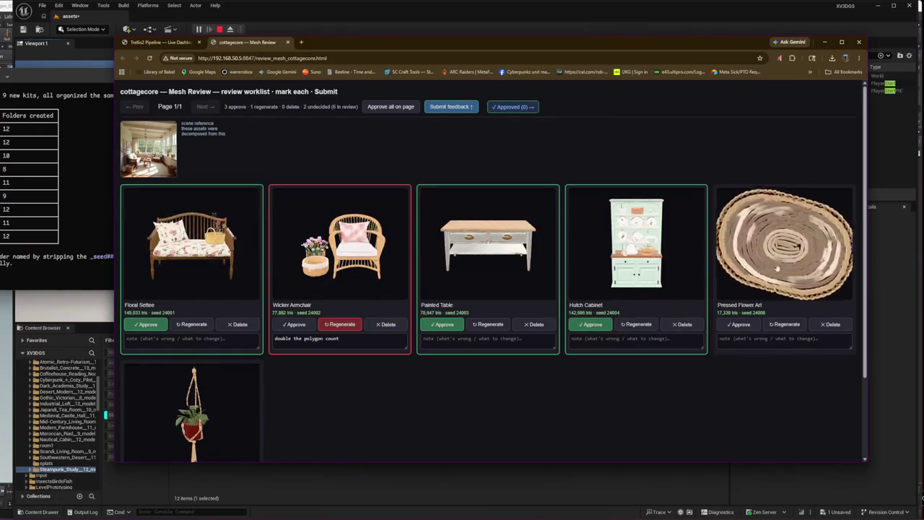
pyautogui.click(738, 324)
pyautogui.scroll(-3, 386, 394)
pyautogui.click(148, 397)
pyautogui.scroll(3, 158, 402)
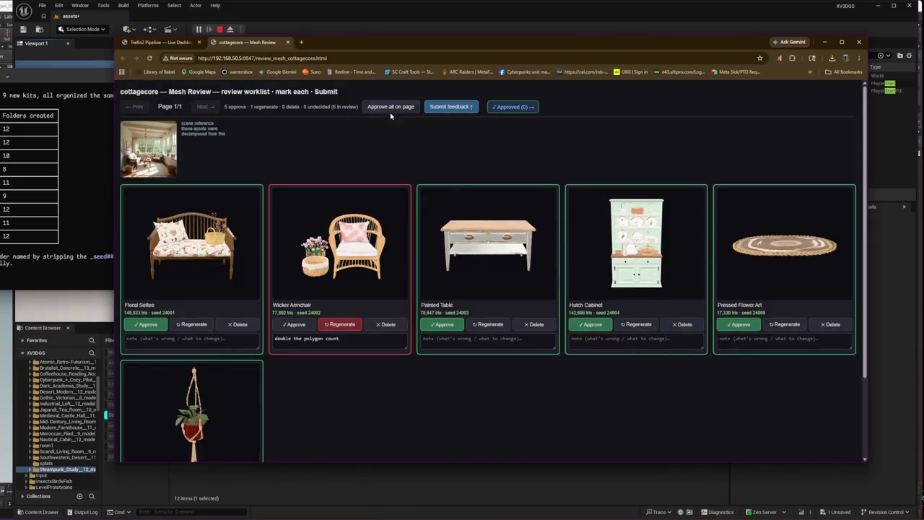
pyautogui.click(455, 106)
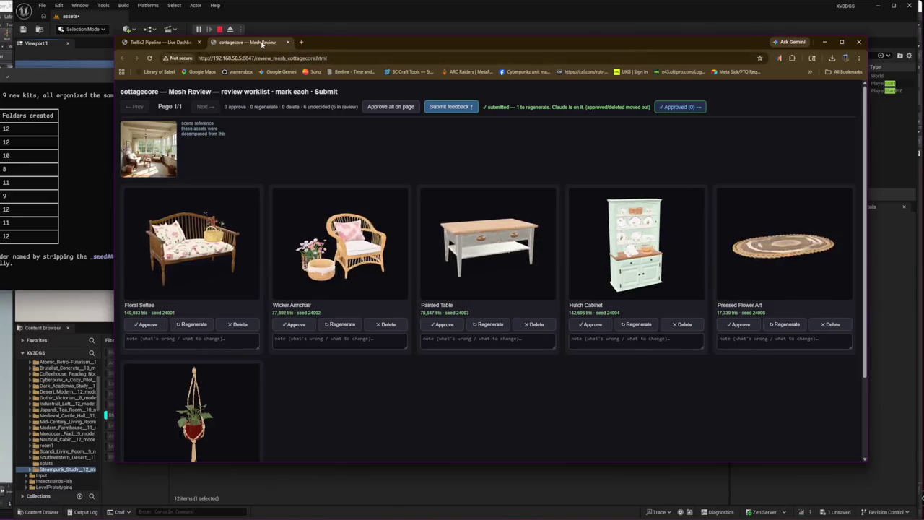
pyautogui.hotkey('ctrl', 'w')
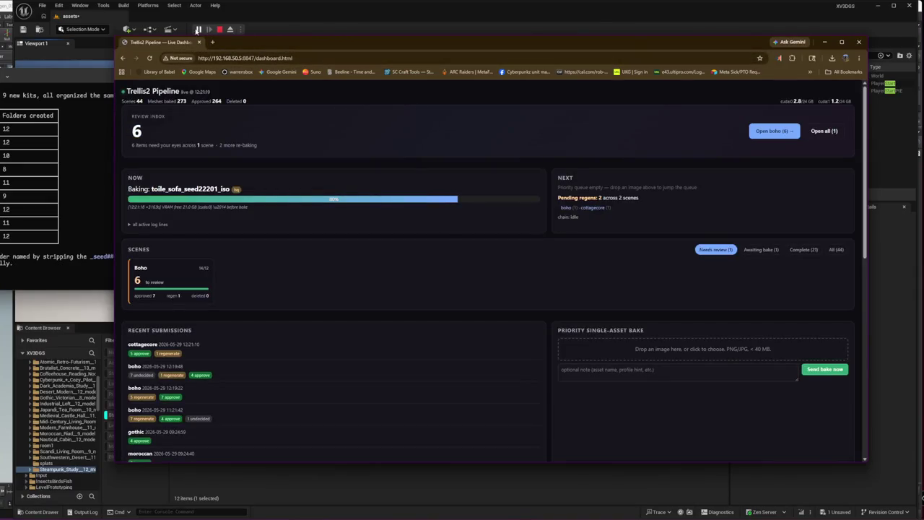
# Step: Reload the dashboard, glance over Recent Submissions, then minimise Chrome to return to Unreal
pyautogui.click(148, 58)
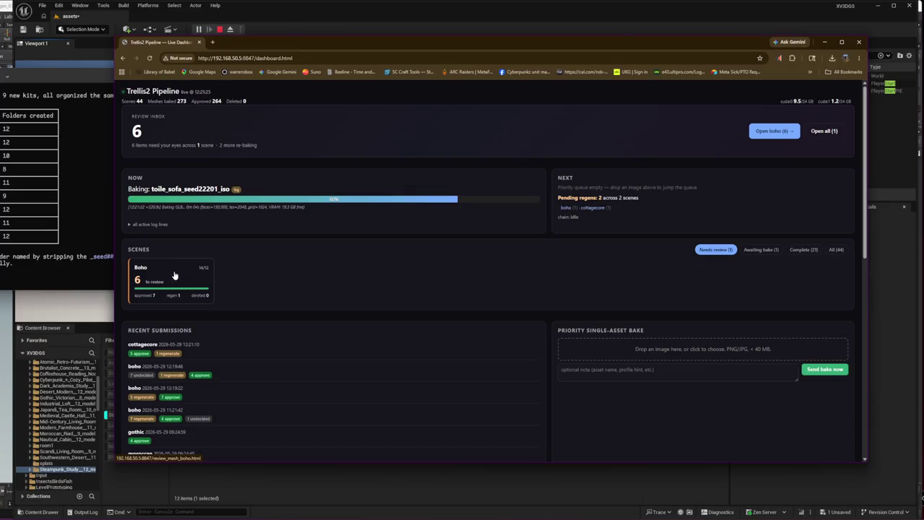
pyautogui.scroll(-10, 214, 340)
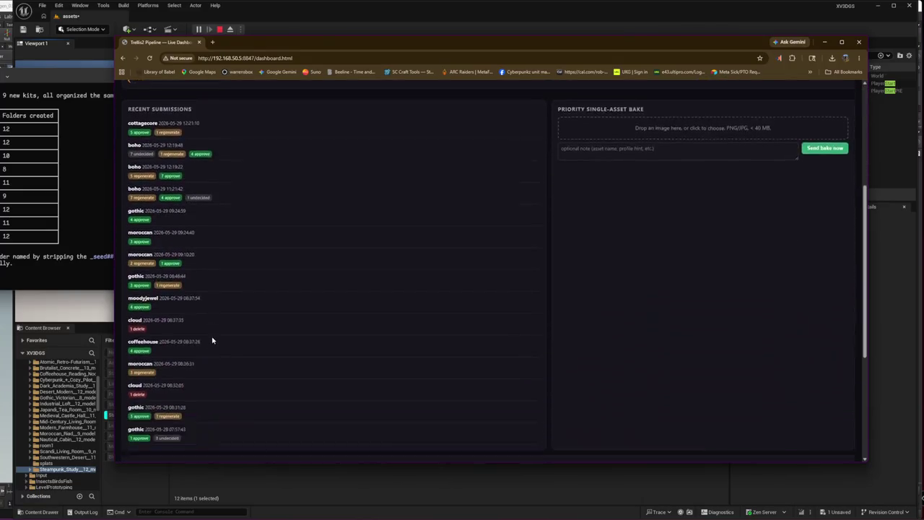
pyautogui.scroll(10, 482, 286)
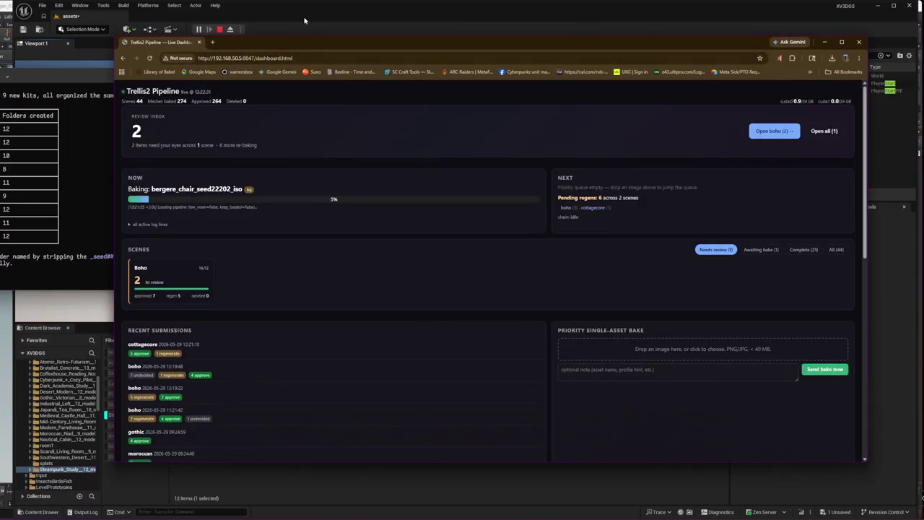
pyautogui.click(359, 23)
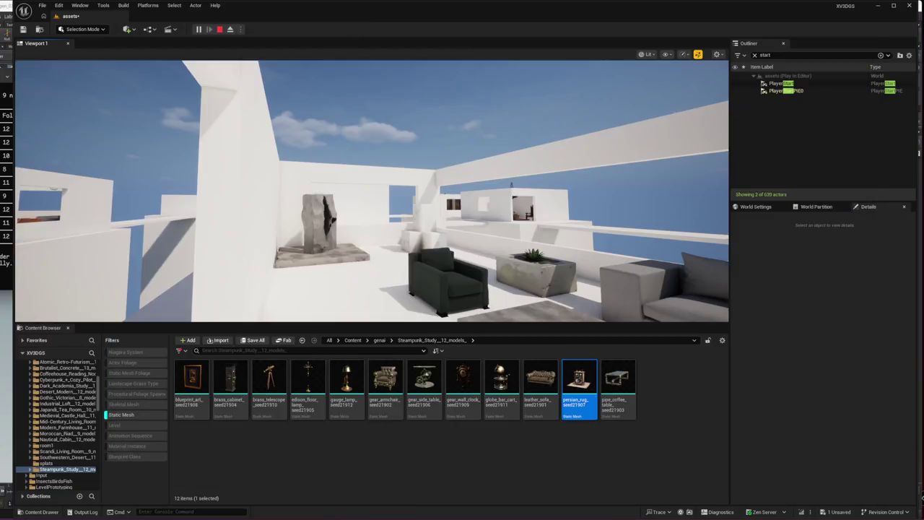
# Step: Walk through the armchair-and-sofa room and fly over the rooftops into the steampunk room
pyautogui.press('w')
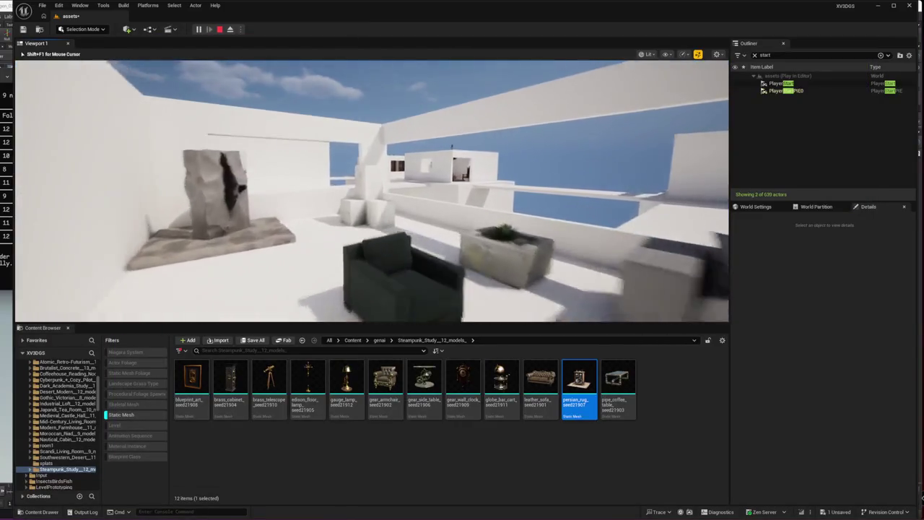
pyautogui.press('w')
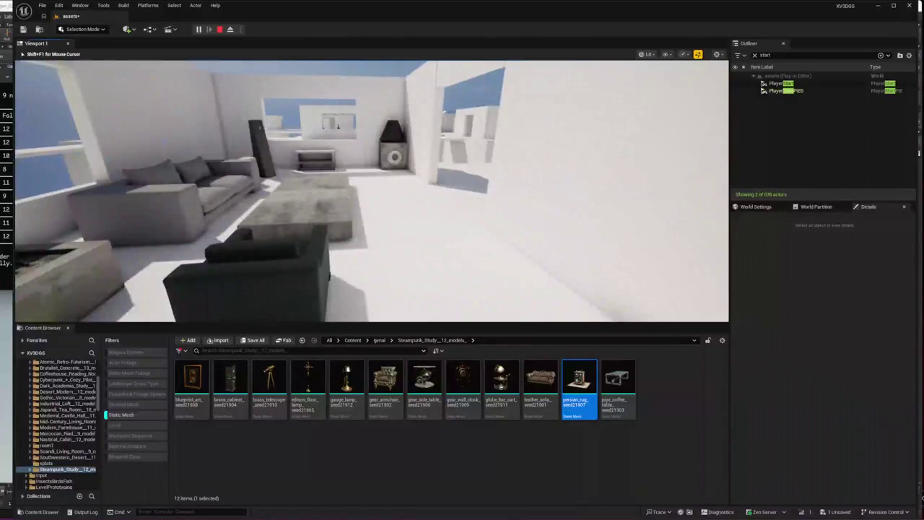
pyautogui.press('w')
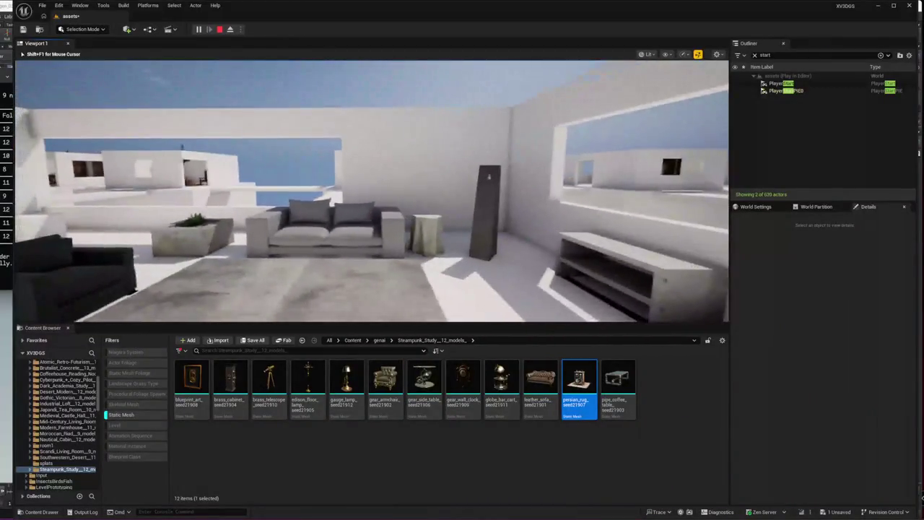
pyautogui.press('w')
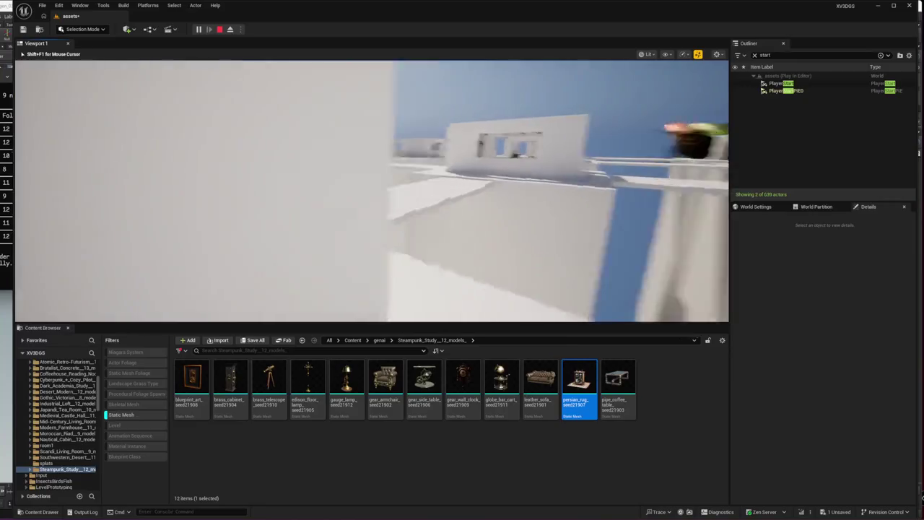
pyautogui.press('w')
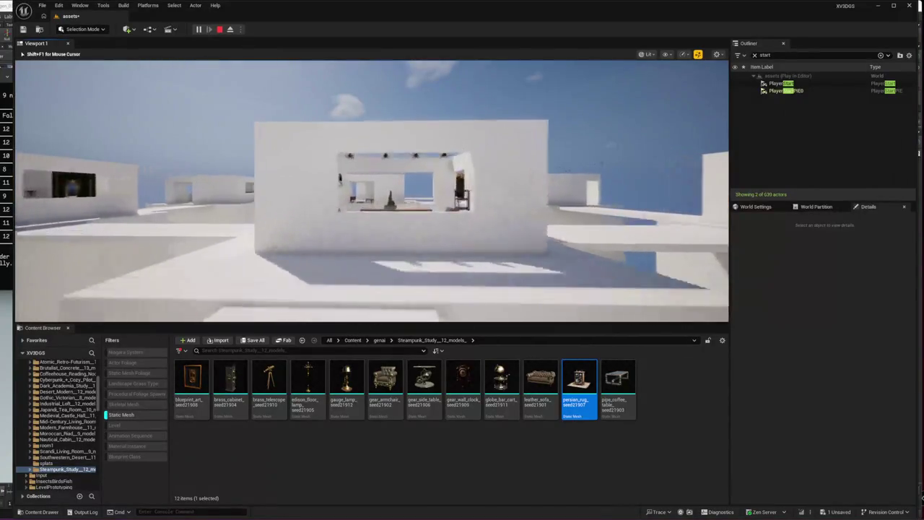
pyautogui.press('w')
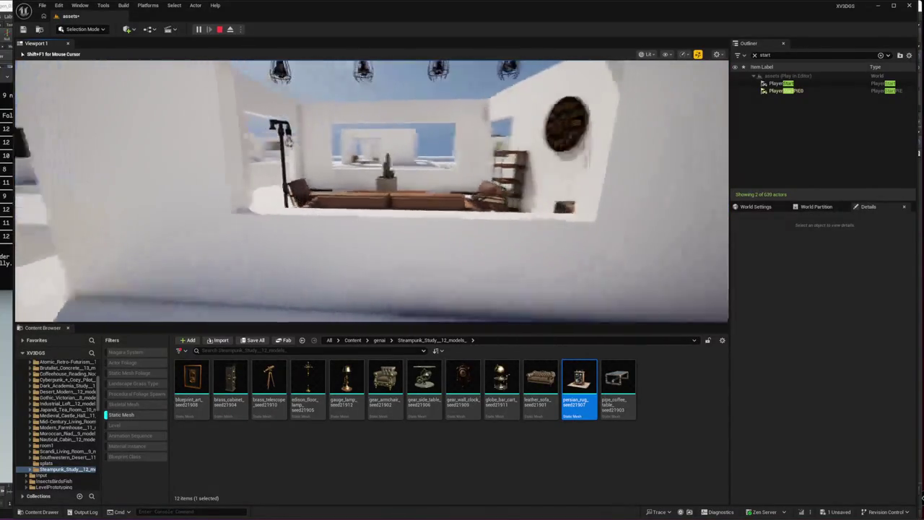
pyautogui.press('w')
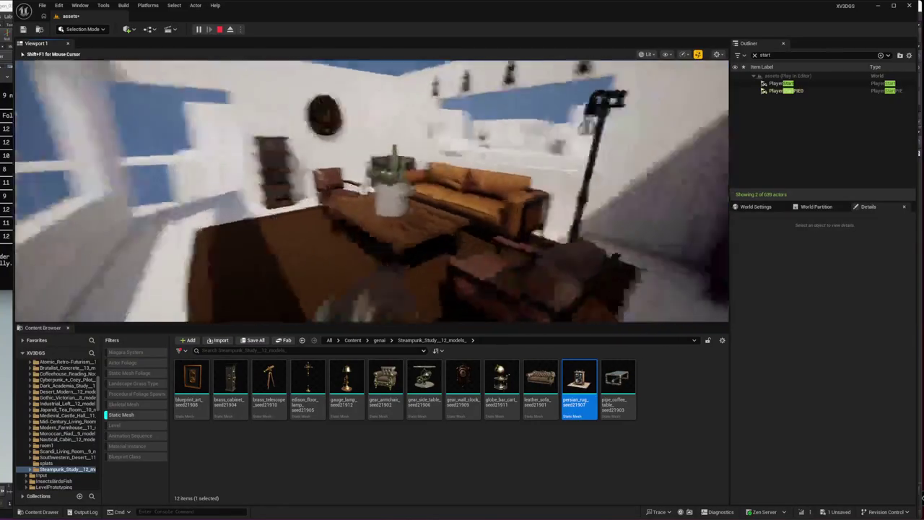
# Step: Exit the steampunk room by the window and approach the orange chair, sofa and plant
pyautogui.press('w')
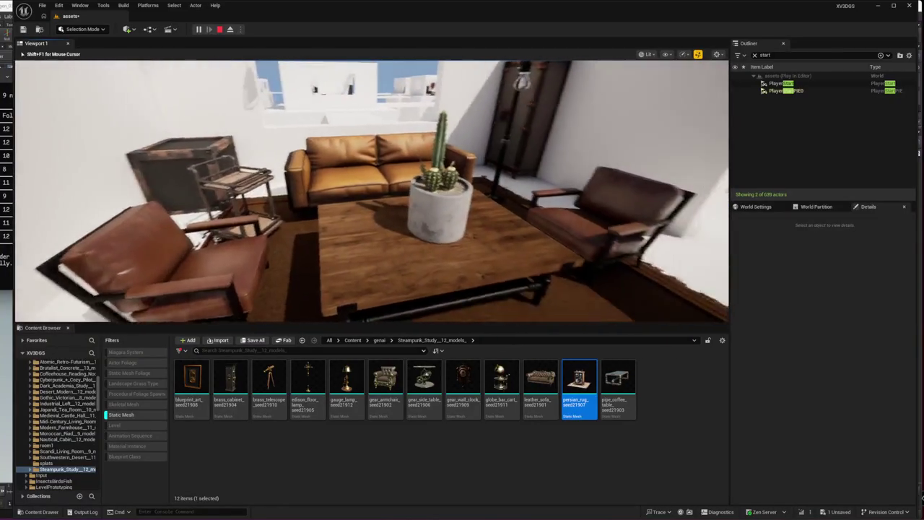
pyautogui.press('w')
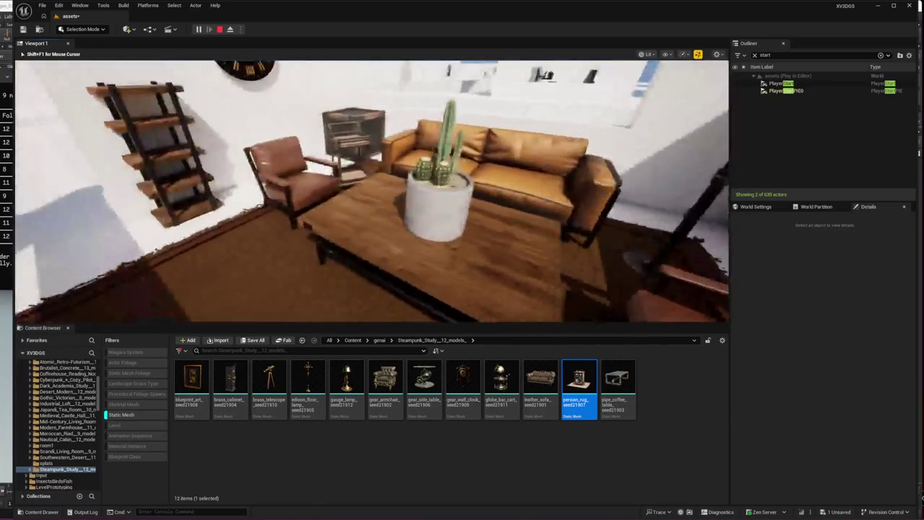
pyautogui.press('w')
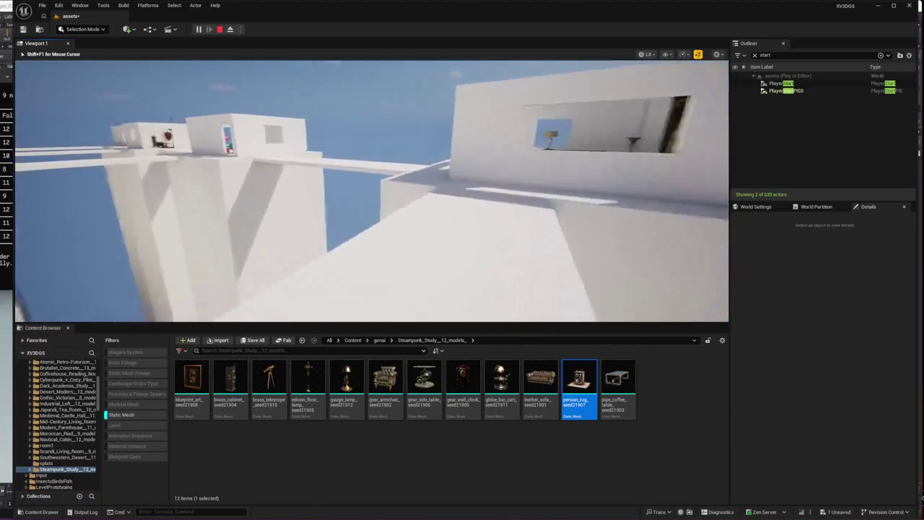
pyautogui.press('w')
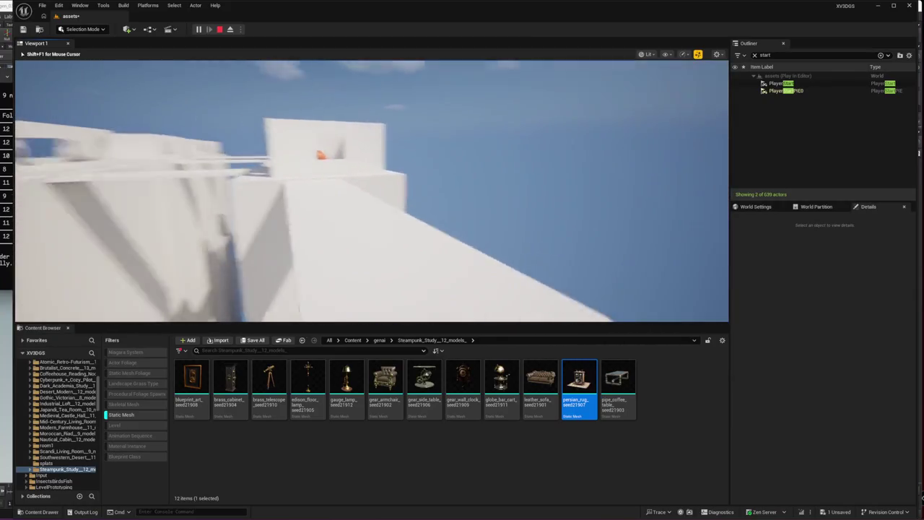
pyautogui.press('w')
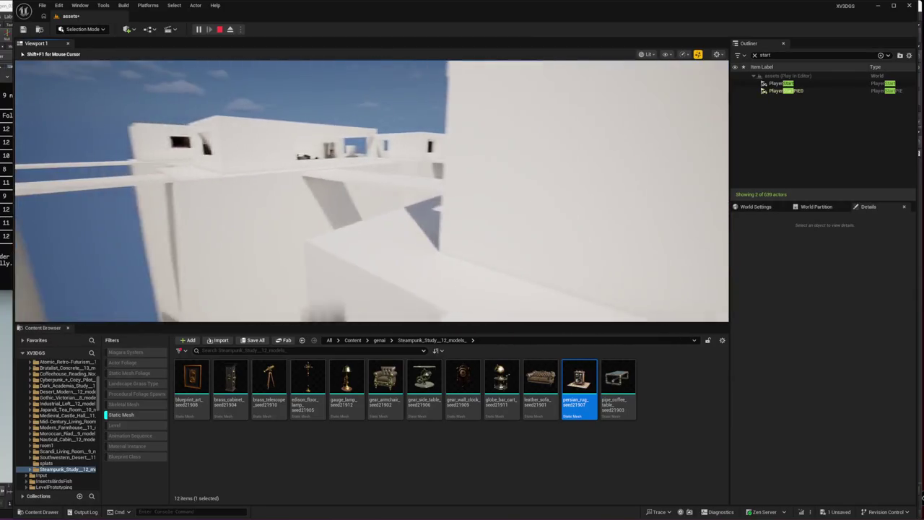
pyautogui.press('w')
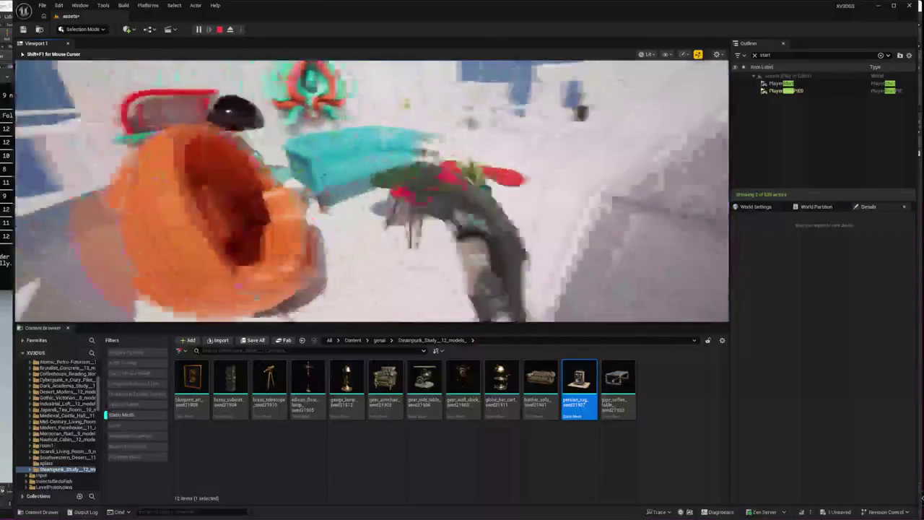
pyautogui.press('s')
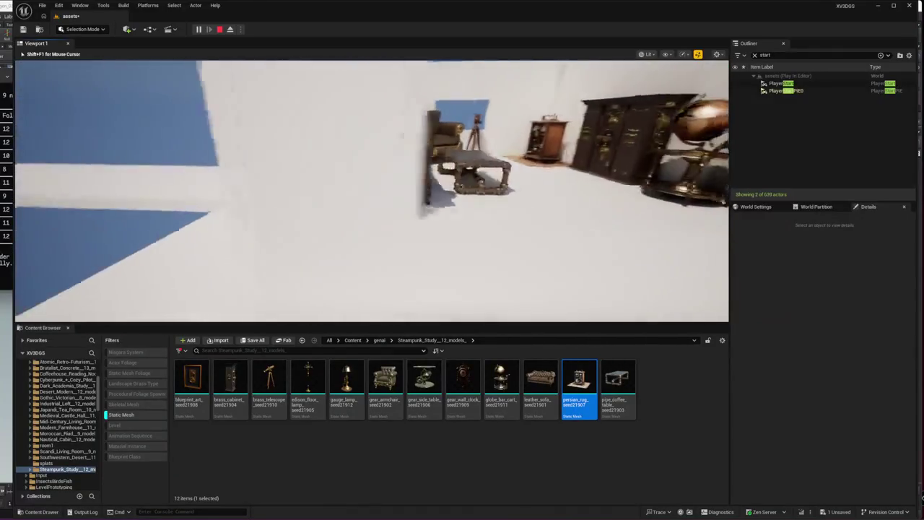
# Step: Stop the steampunk study play-test and return to the level editor
pyautogui.press('Escape')
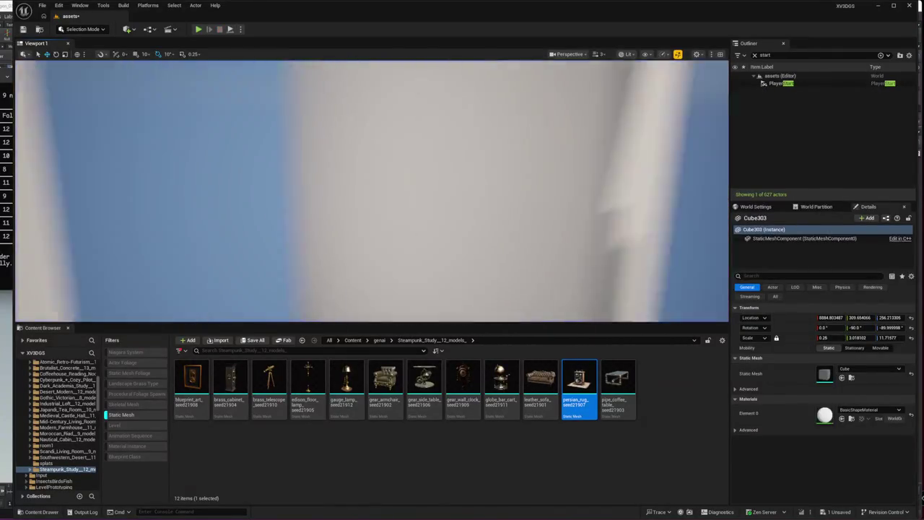
# Step: Fly the camera up over the tower rooftops, then bring the Trellis2 Pipeline dashboard forward
pyautogui.press('Escape')
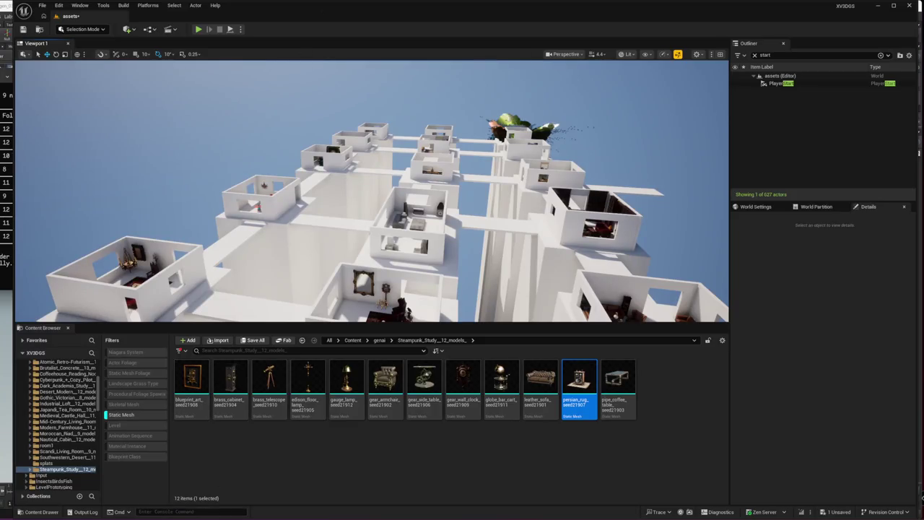
pyautogui.click(113, 474)
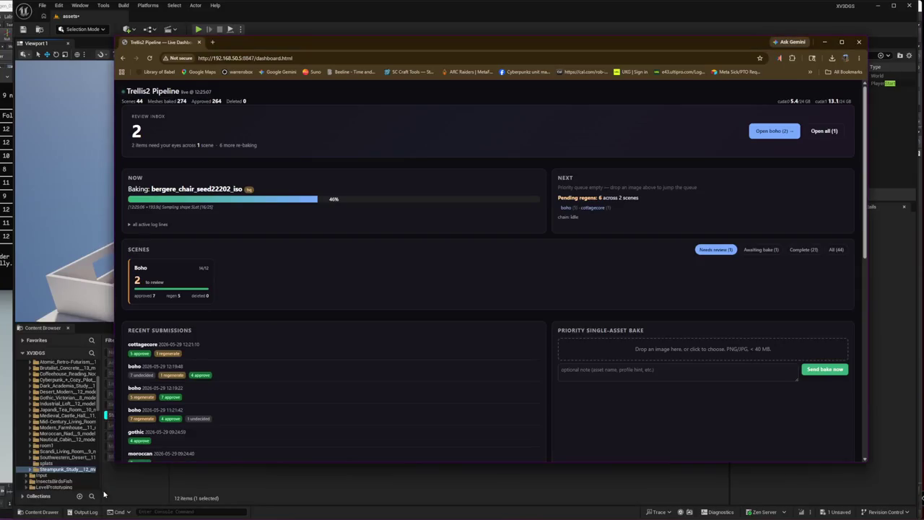
# Step: Drag the dashboard down, scroll through it to see the bergere_chair bake at 67%, then return to the viewport
pyautogui.moveTo(321, 46)
pyautogui.mouseDown()
pyautogui.moveTo(321, 207)
pyautogui.moveTo(235, 252)
pyautogui.moveTo(227, 239)
pyautogui.moveTo(237, 234)
pyautogui.moveTo(234, 307)
pyautogui.mouseUp()
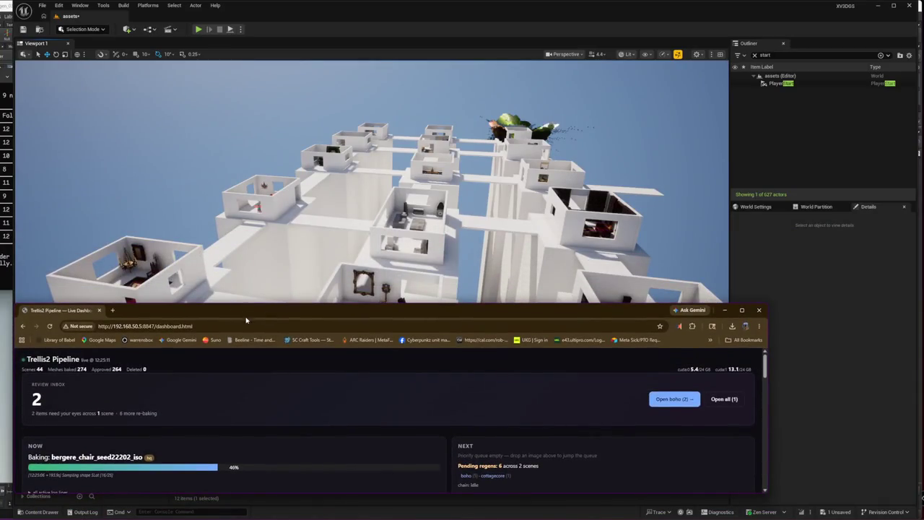
pyautogui.scroll(-2, 302, 431)
pyautogui.scroll(3, 302, 431)
pyautogui.moveTo(351, 318); pyautogui.dragTo(345, 320)
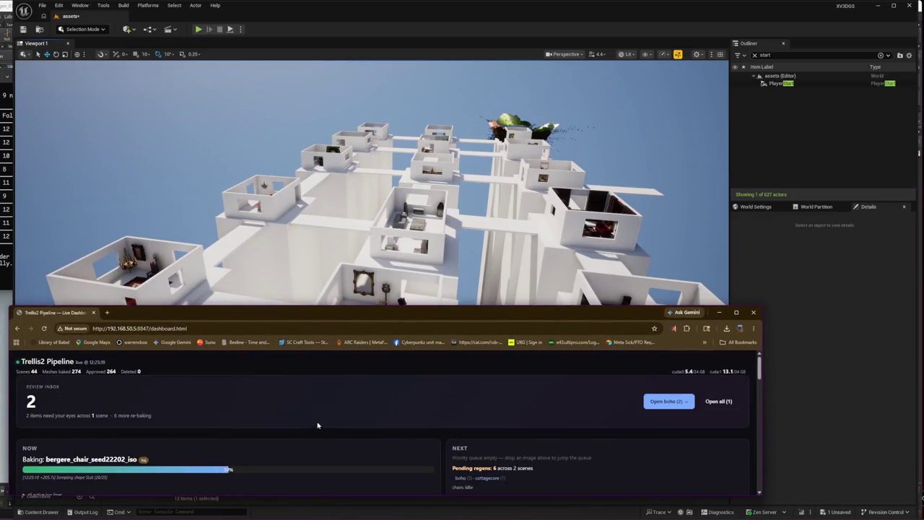
pyautogui.scroll(-4, 325, 432)
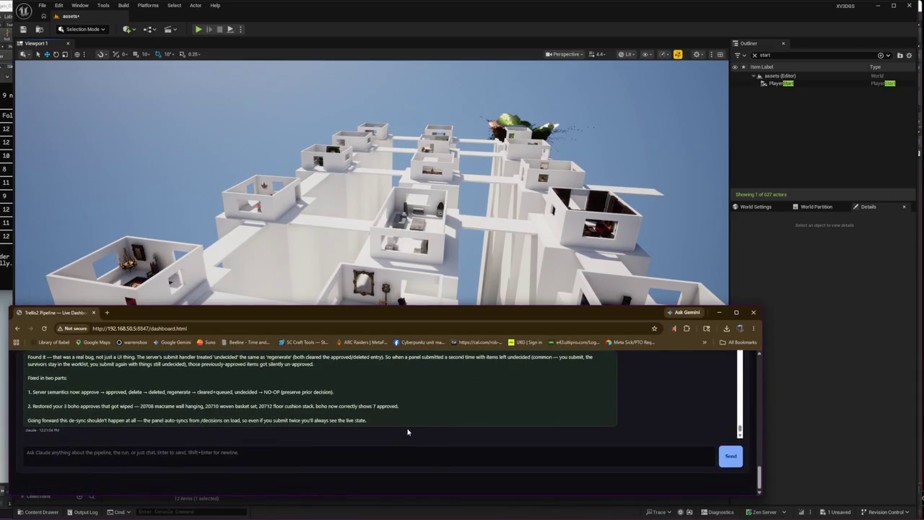
pyautogui.scroll(-2, 733, 400)
pyautogui.scroll(8, 734, 400)
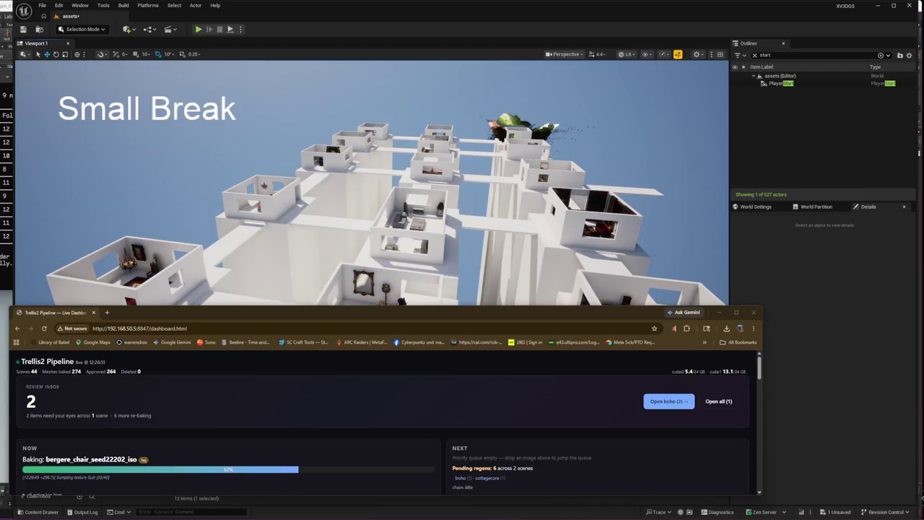
pyautogui.rightClick(158, 220)
# Step: Fly forward over the buildings and enlarge the level view by shrinking the Content Browser
pyautogui.scroll(-2, 372, 191)
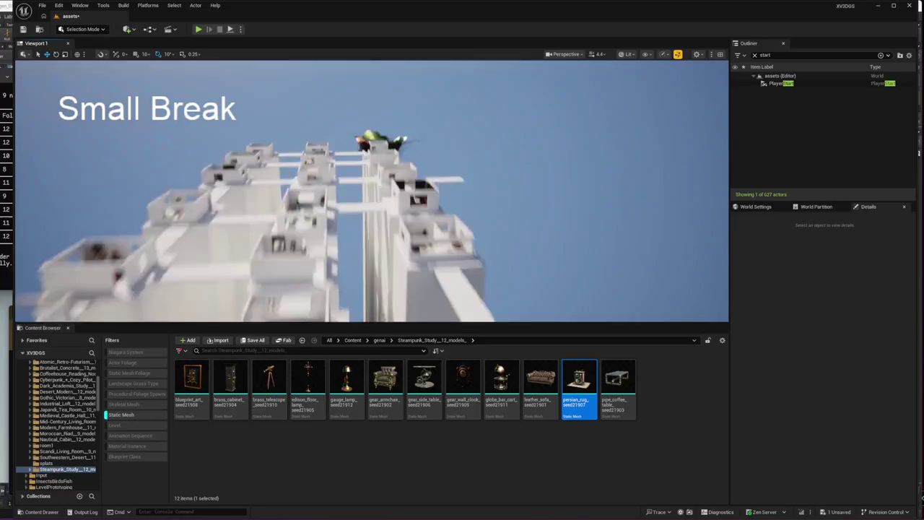
pyautogui.press('w')
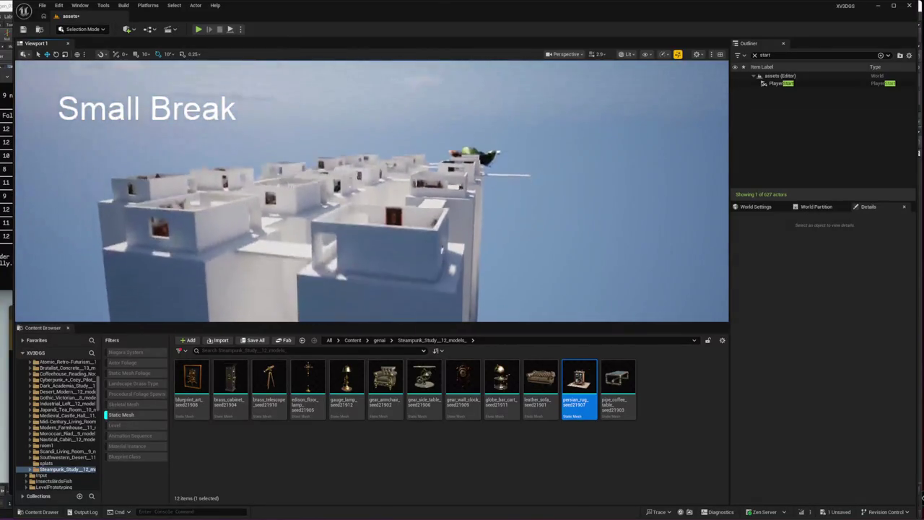
pyautogui.press('w')
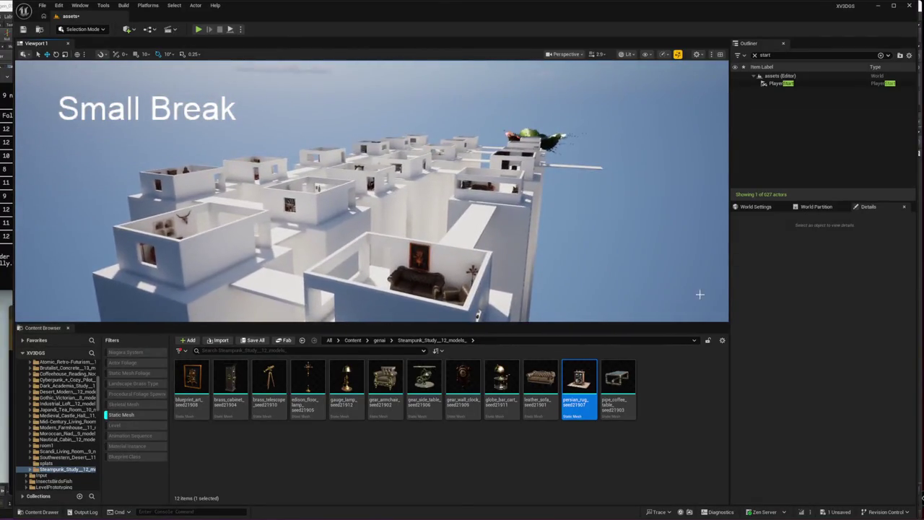
pyautogui.moveTo(710, 325)
pyautogui.mouseDown()
pyautogui.moveTo(710, 437)
pyautogui.moveTo(710, 403)
pyautogui.mouseUp()
# Step: Fly down to the leather-sofa room, pull back, and switch to the Trellis2 dashboard
pyautogui.press('w')
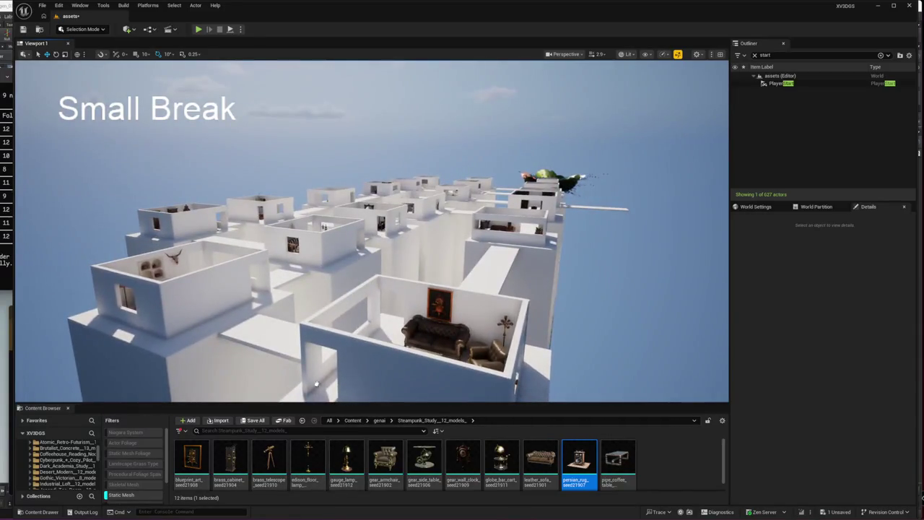
pyautogui.press('w')
pyautogui.press('s')
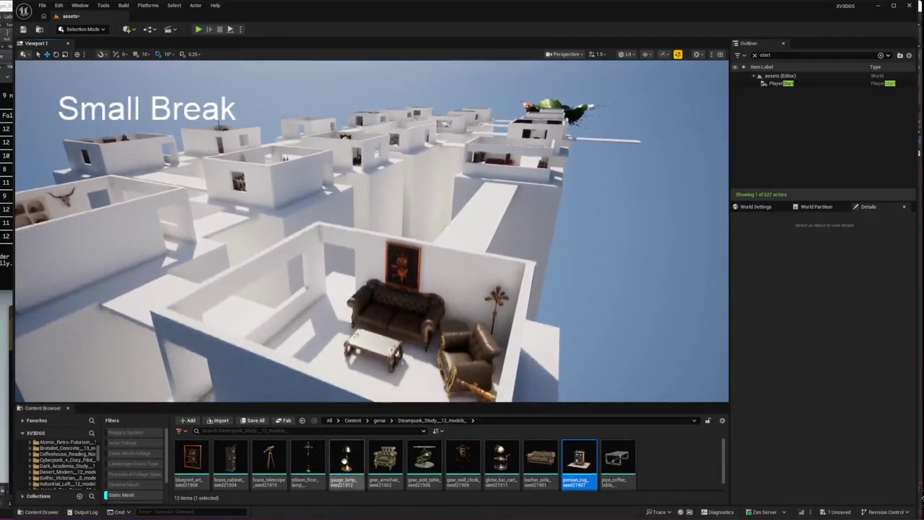
pyautogui.hotkey('alt', 'Tab')
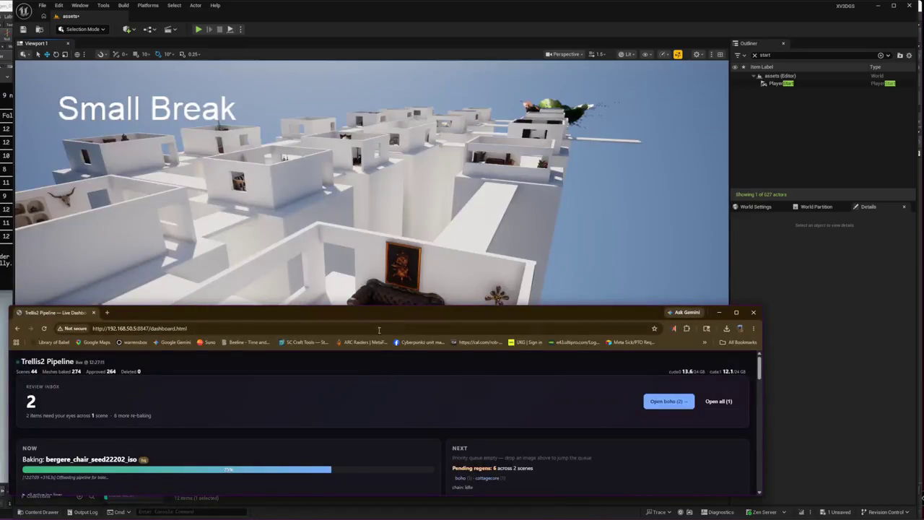
# Step: Shorten the dashboard window and scroll to the Now and Next panels showing the 77% bake
pyautogui.moveTo(379, 307)
pyautogui.mouseDown()
pyautogui.moveTo(374, 405)
pyautogui.moveTo(375, 384)
pyautogui.mouseUp()
pyautogui.scroll(-1, 376, 472)
pyautogui.scroll(-1, 376, 472)
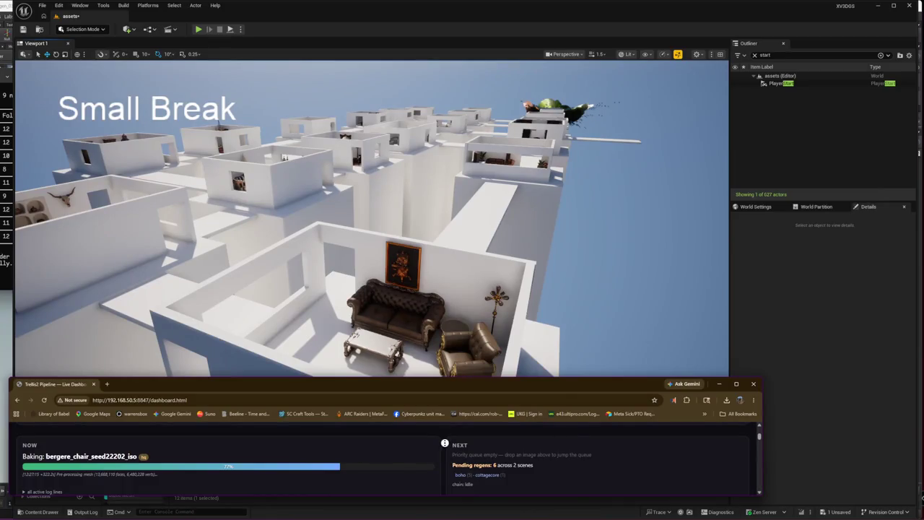
pyautogui.scroll(-1, 445, 445)
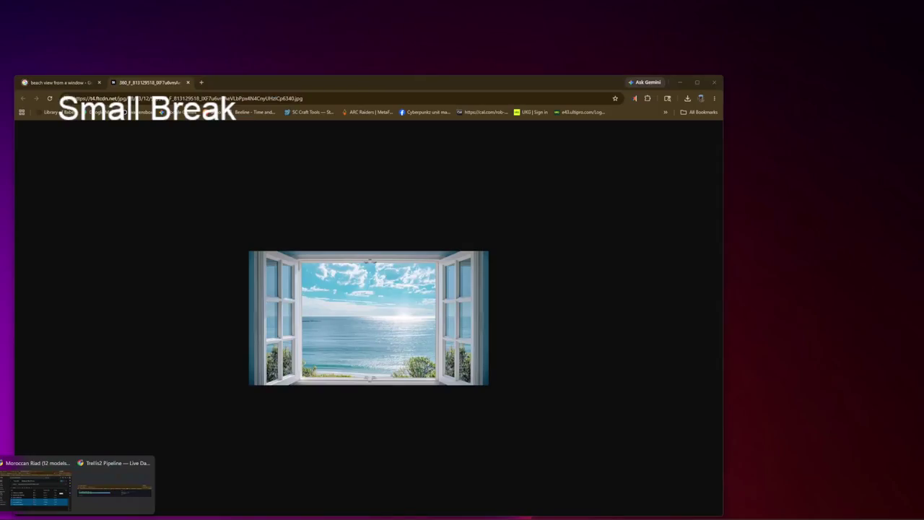
pyautogui.click(31, 488)
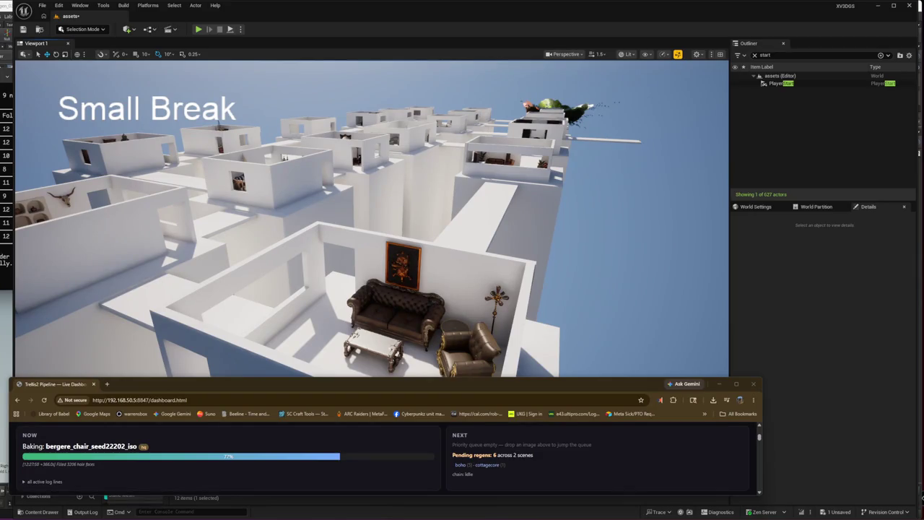
pyautogui.hotkey('alt', 'Tab')
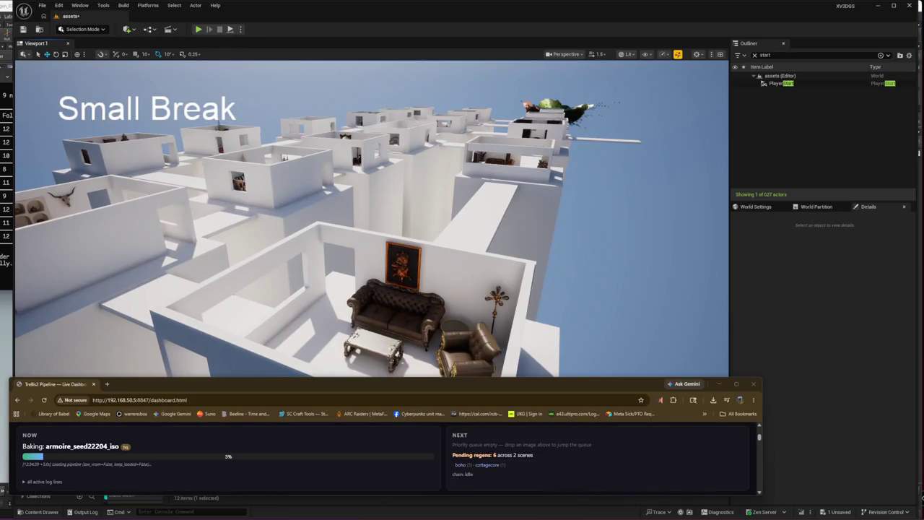
pyautogui.moveTo(94, 499)
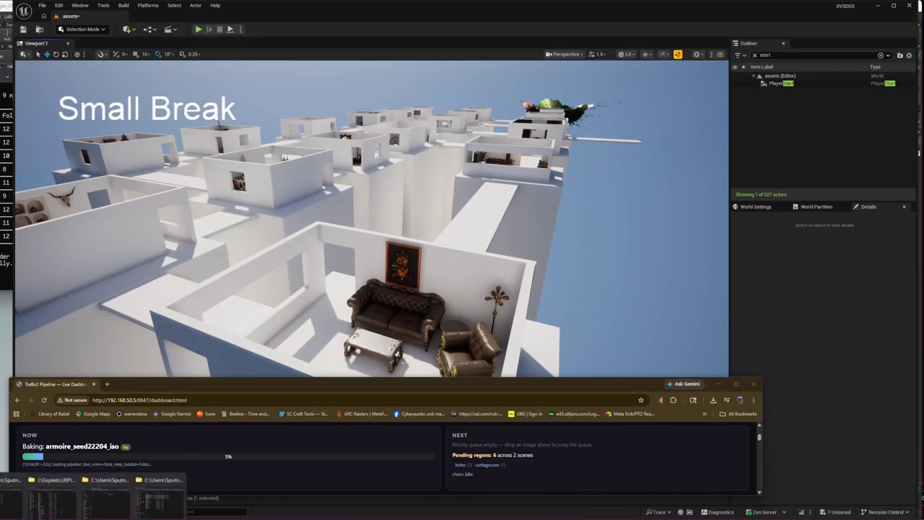
pyautogui.click(159, 473)
pyautogui.press('super+Down')
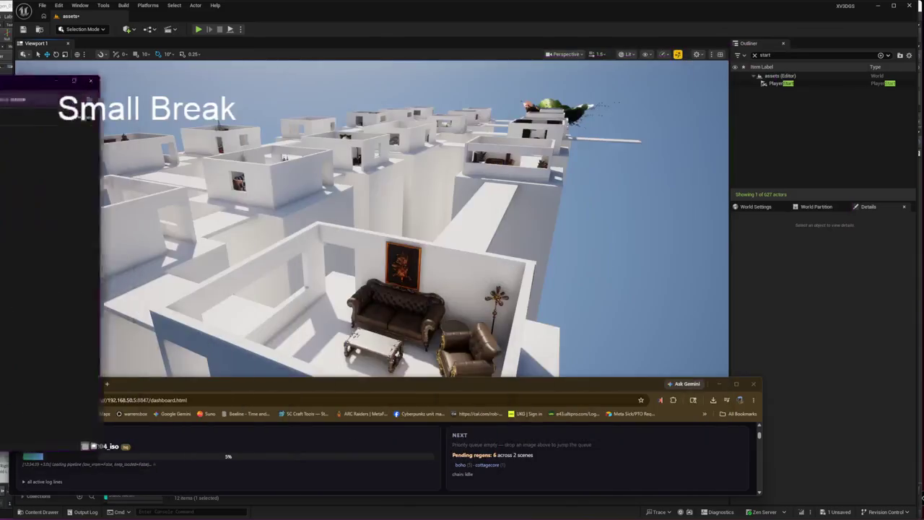
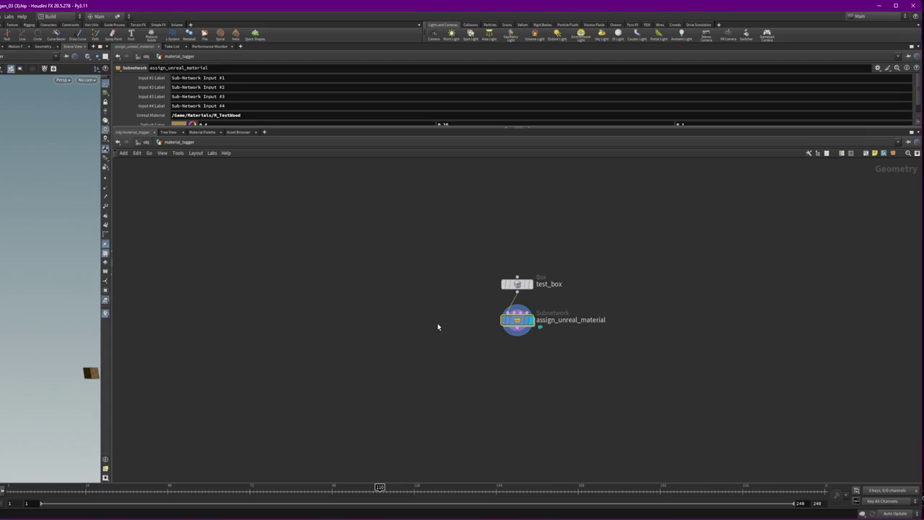
# Step: Copy the assign_unreal_material node and go inside building_generator's Foundation_Generator1
pyautogui.scroll(5, 51, 332)
pyautogui.moveTo(55, 340); pyautogui.dragTo(45, 326)
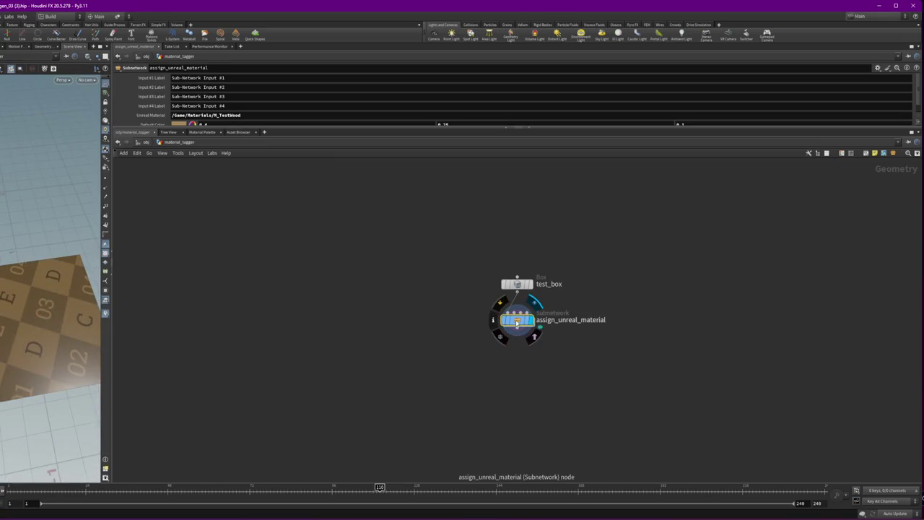
pyautogui.moveTo(584, 367)
pyautogui.mouseDown()
pyautogui.moveTo(407, 310)
pyautogui.moveTo(428, 322)
pyautogui.mouseUp()
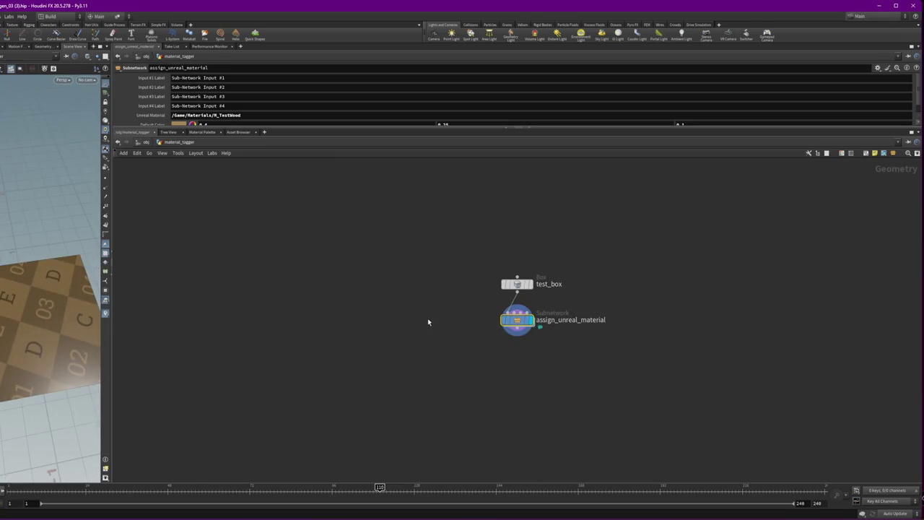
pyautogui.click(145, 142)
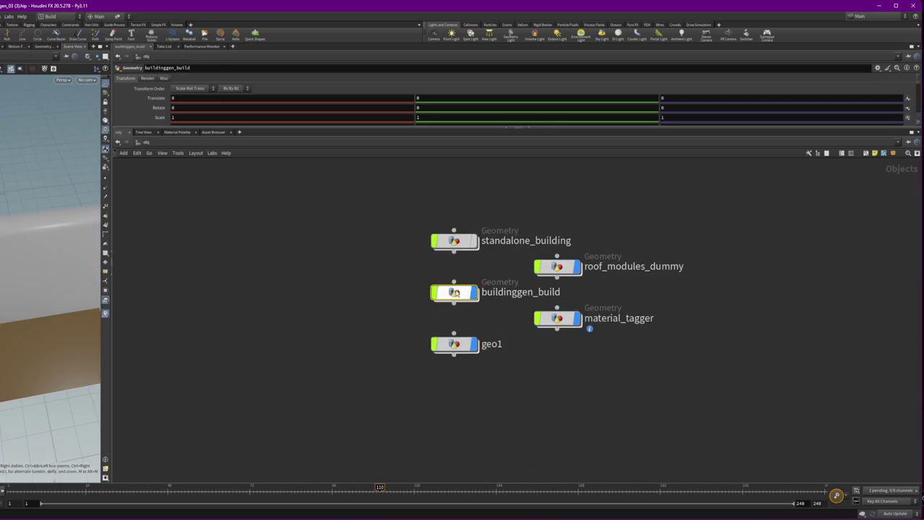
pyautogui.doubleClick(447, 295)
pyautogui.doubleClick(346, 330)
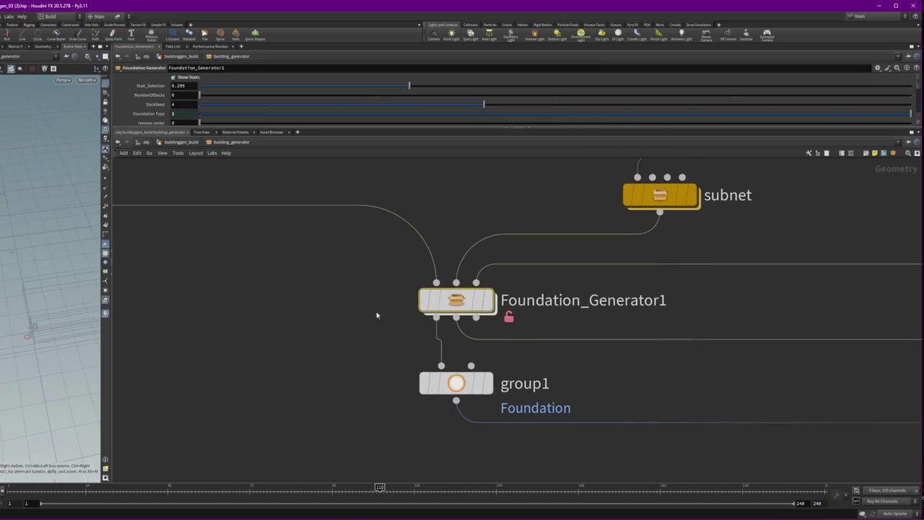
pyautogui.press('i')
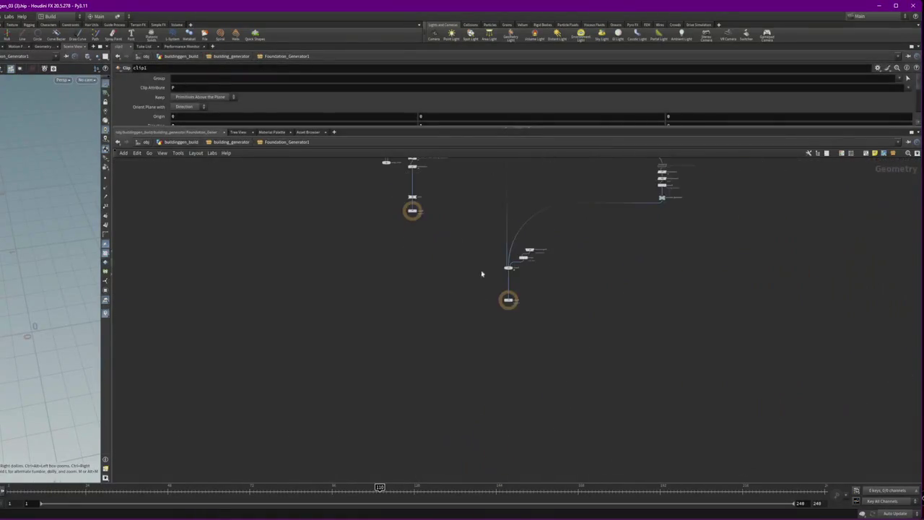
# Step: Insert assign_unreal_material between attribdelete1 and pack7 and view the wooden foundation
pyautogui.click(473, 322)
pyautogui.scroll(5, 449, 294)
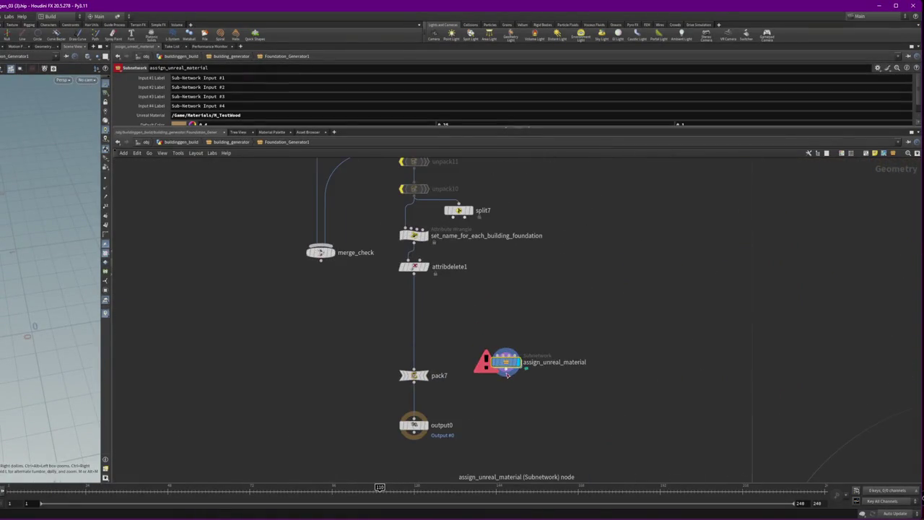
pyautogui.moveTo(505, 362); pyautogui.dragTo(414, 322)
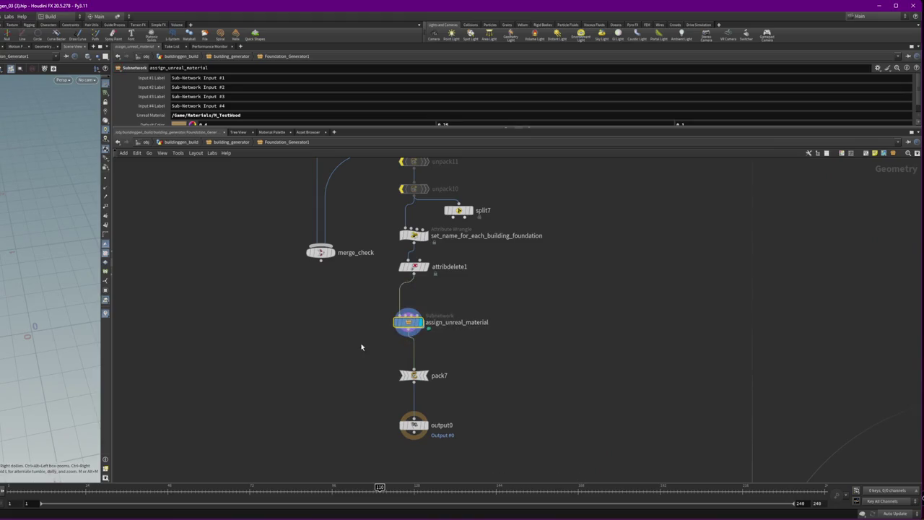
pyautogui.click(414, 377)
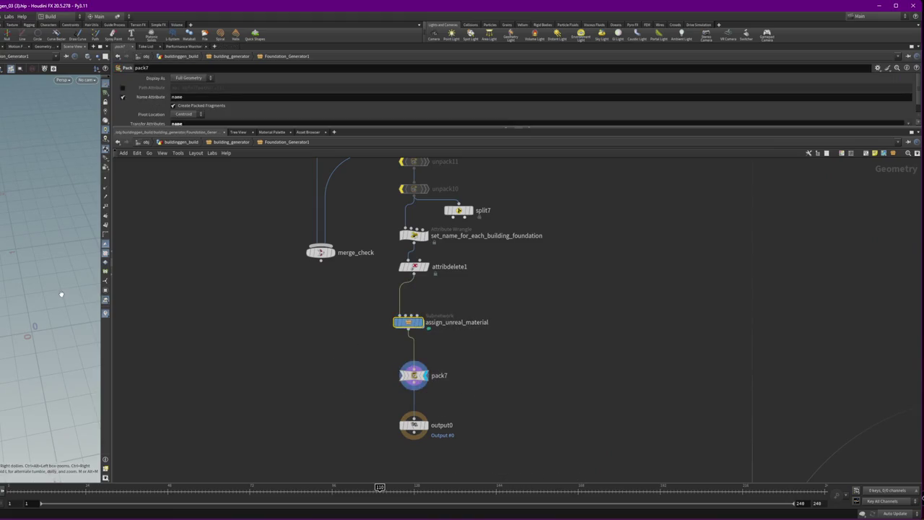
pyautogui.moveTo(111, 326); pyautogui.dragTo(152, 329)
pyautogui.press('f')
pyautogui.moveTo(84, 312); pyautogui.dragTo(44, 265)
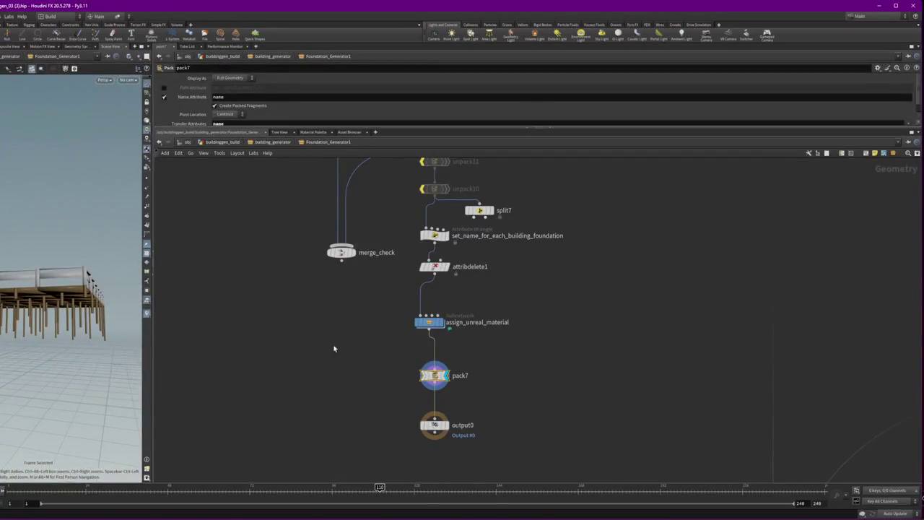
pyautogui.scroll(-2, 480, 318)
# Step: Preview the foreach_end20 and switch9 outputs inside Foundation_Generator1
pyautogui.click(452, 322)
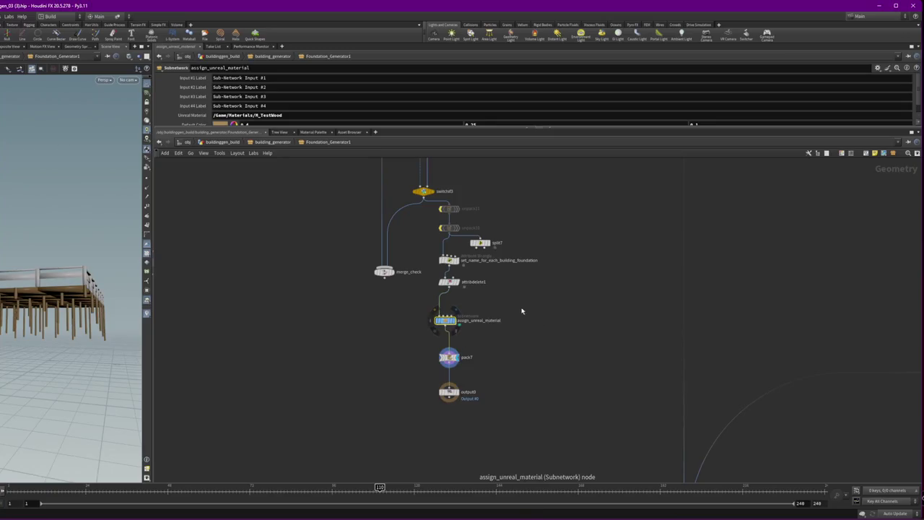
pyautogui.press('Down')
pyautogui.scroll(10, 539, 330)
pyautogui.scroll(10, 510, 284)
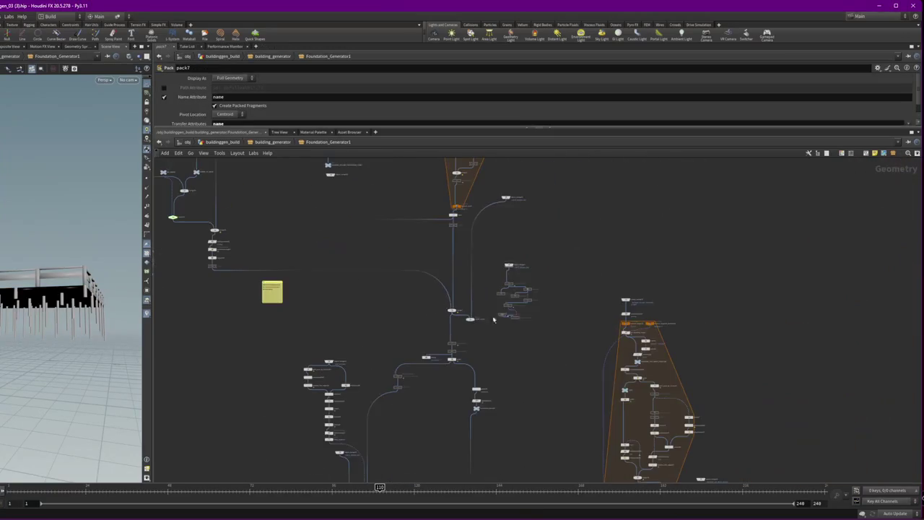
pyautogui.scroll(5, 457, 276)
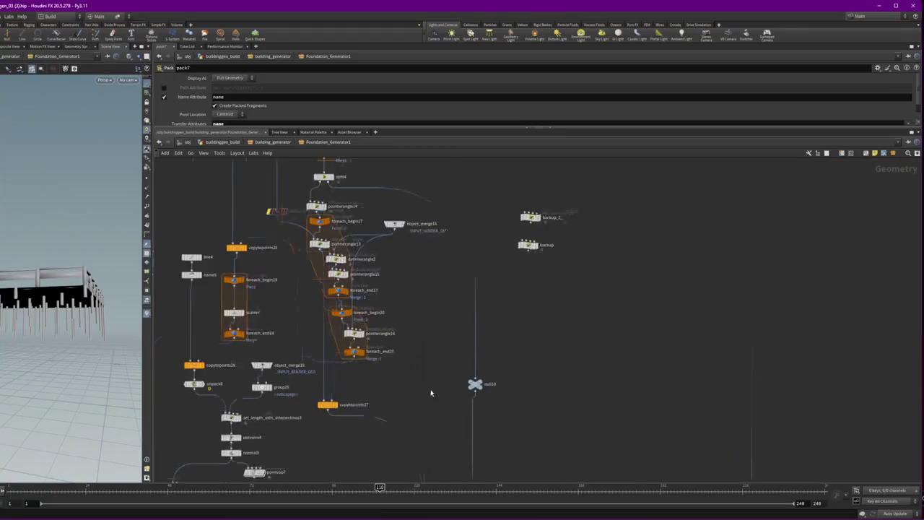
pyautogui.click(339, 341)
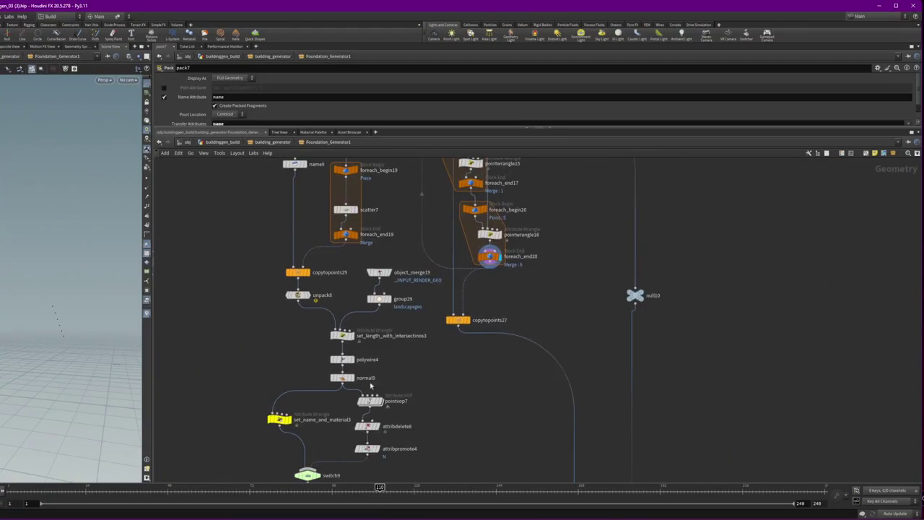
pyautogui.scroll(-3, 361, 380)
pyautogui.click(336, 351)
pyautogui.scroll(3, 414, 327)
# Step: Preview the switch11 and merge23 outputs and check merge23's inputs
pyautogui.click(459, 372)
pyautogui.click(473, 372)
pyautogui.click(598, 410)
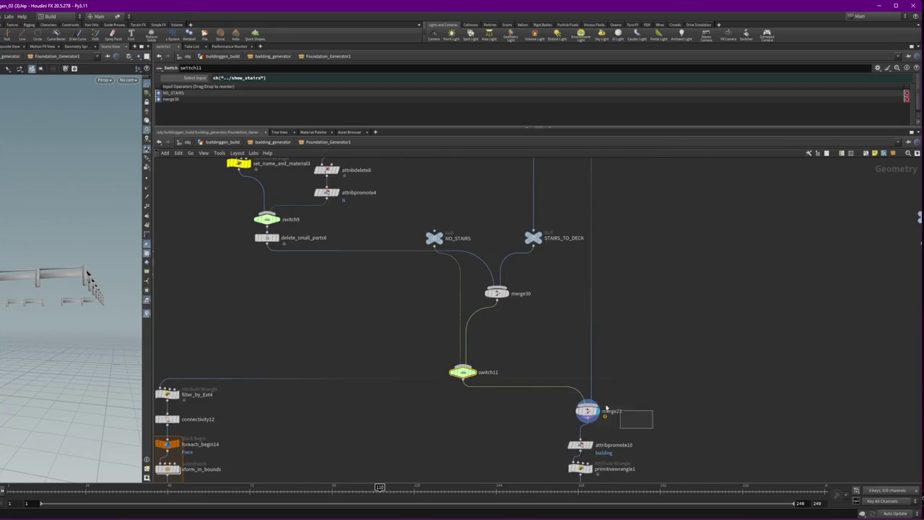
pyautogui.click(588, 412)
pyautogui.scroll(-3, 341, 322)
pyautogui.moveTo(357, 384); pyautogui.dragTo(504, 351)
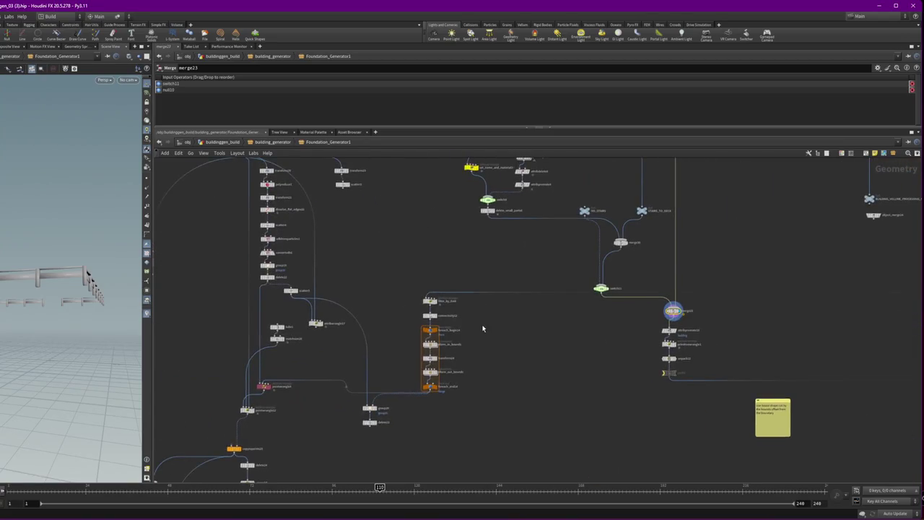
# Step: Return to the building_generator network after one more look inside Foundation_Generator1
pyautogui.click(270, 143)
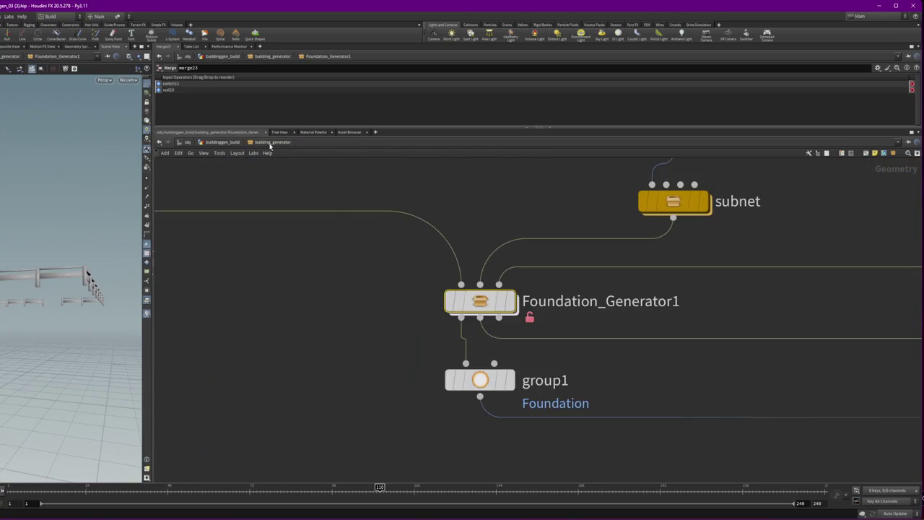
pyautogui.doubleClick(481, 302)
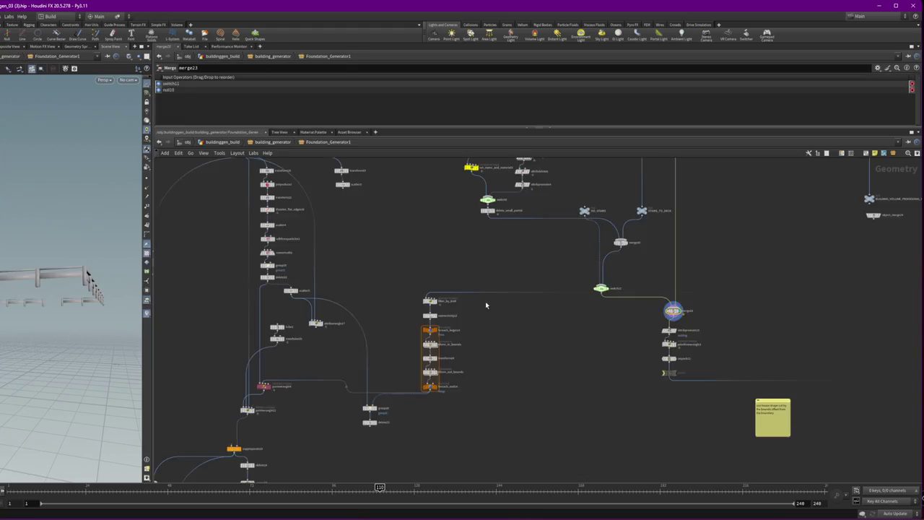
pyautogui.scroll(5, 382, 384)
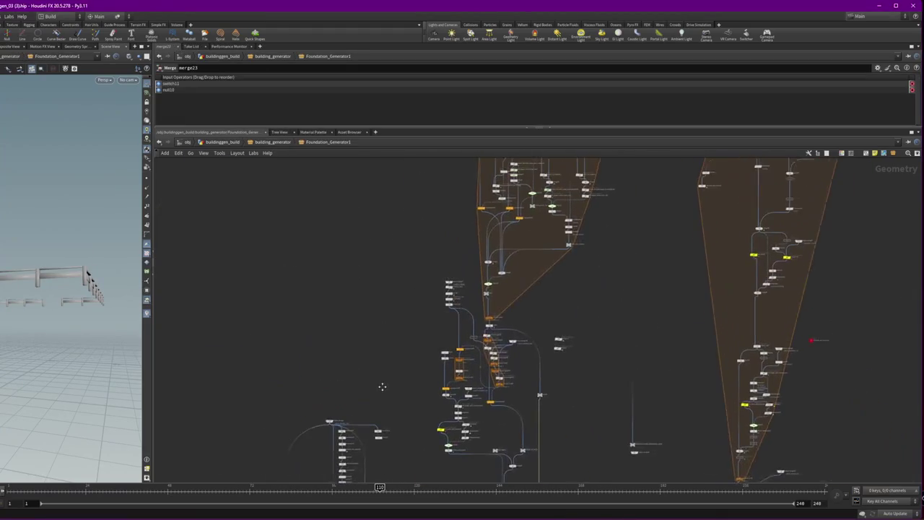
pyautogui.scroll(-3, 418, 257)
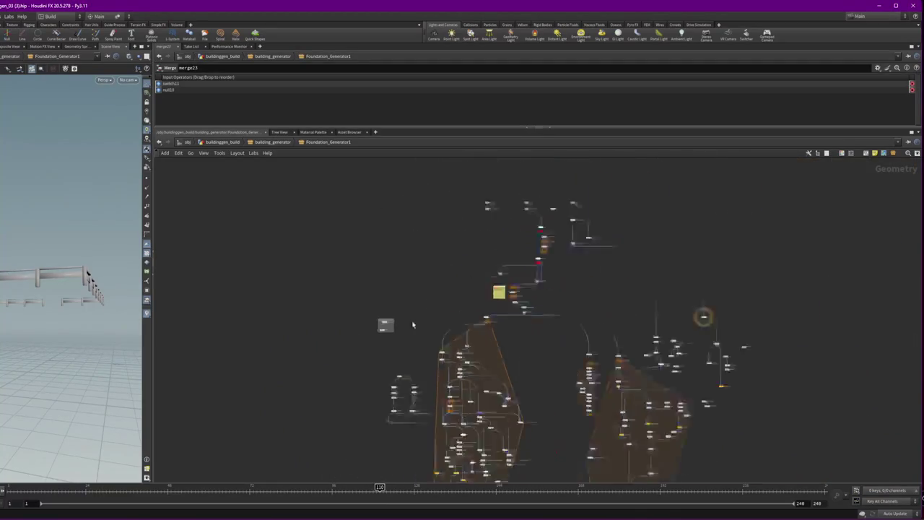
pyautogui.scroll(8, 409, 365)
pyautogui.scroll(-8, 335, 307)
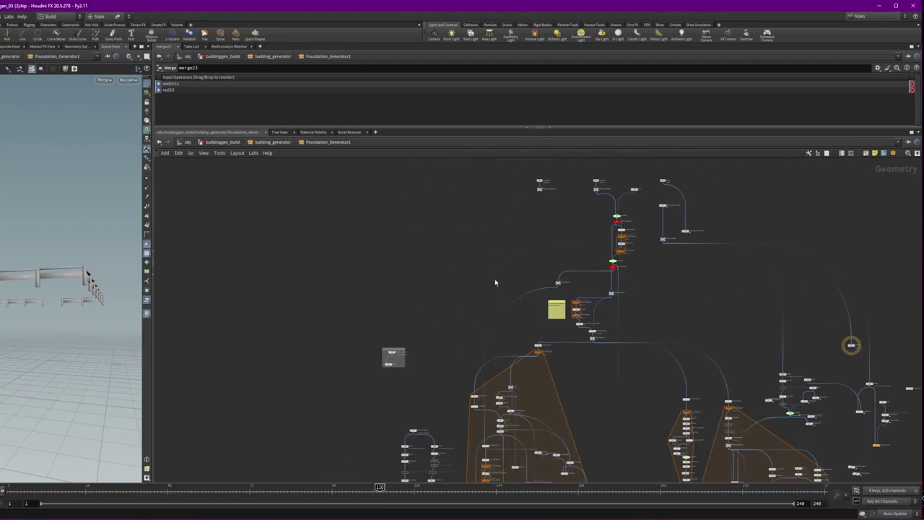
pyautogui.click(273, 142)
pyautogui.scroll(-3, 433, 216)
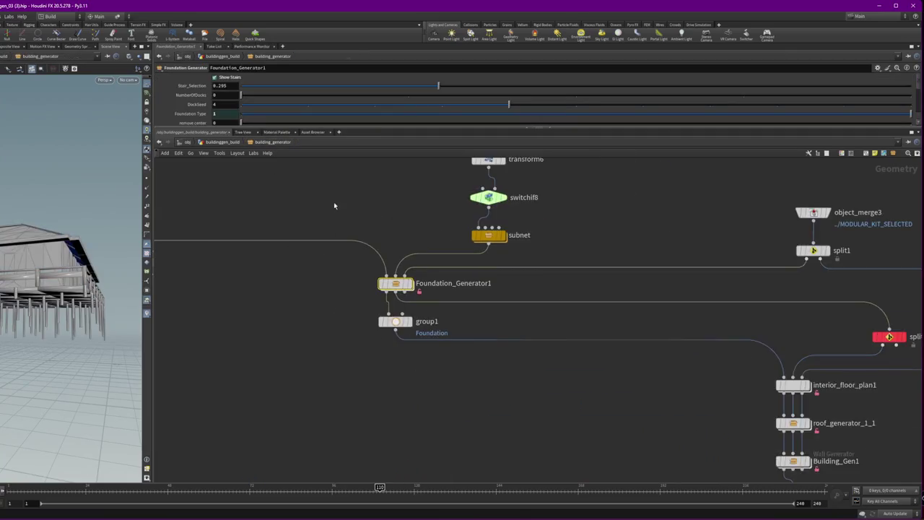
# Step: Paste the assign_unreal_material node below rtname_surface
pyautogui.scroll(3, 505, 205)
pyautogui.hscroll(5, 504, 205)
pyautogui.scroll(2, 504, 204)
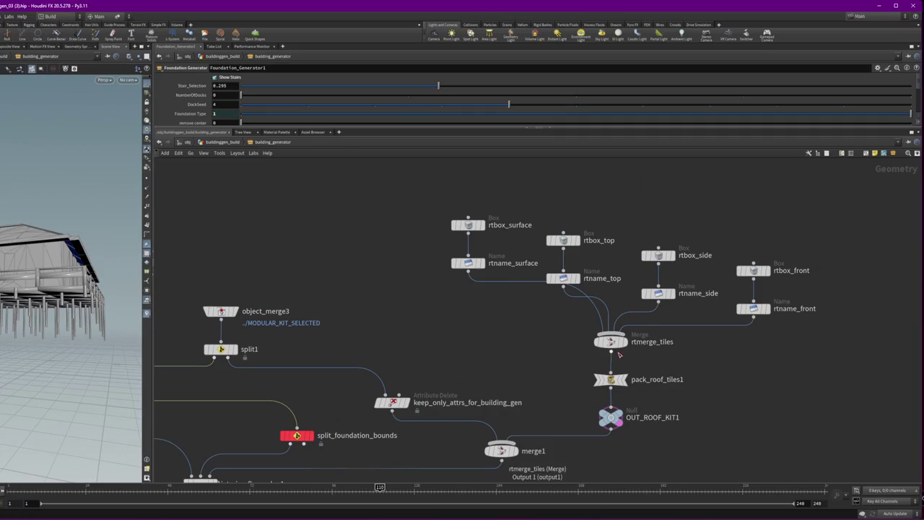
pyautogui.moveTo(627, 350)
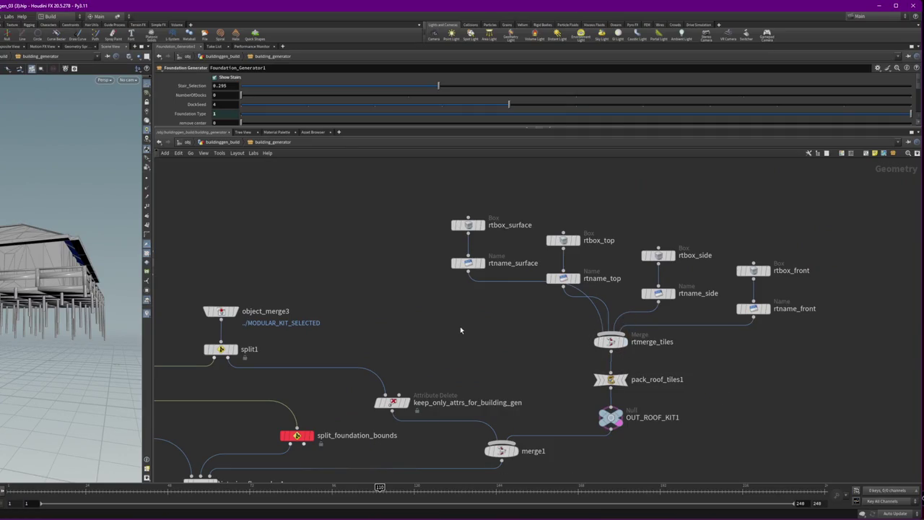
pyautogui.hotkey('ctrl', 'v')
pyautogui.moveTo(518, 346)
pyautogui.mouseDown()
pyautogui.moveTo(505, 283)
pyautogui.moveTo(510, 306)
pyautogui.mouseUp()
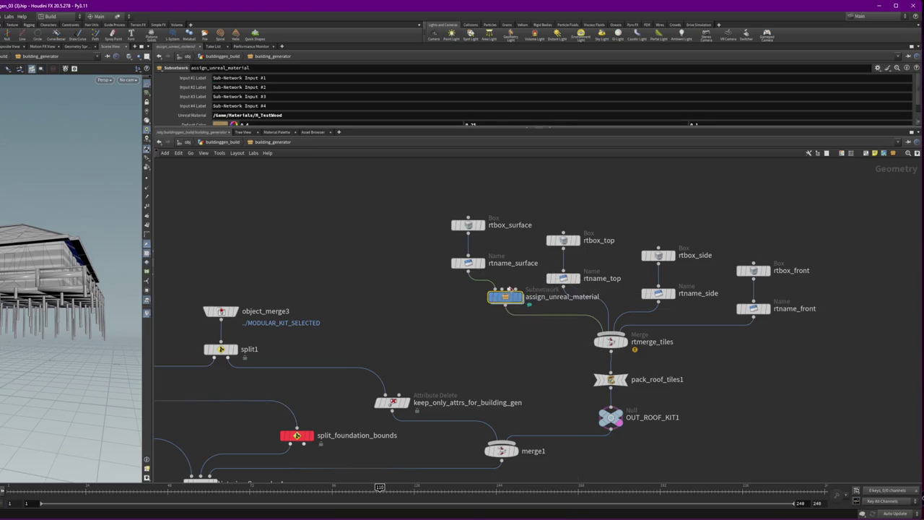
# Step: Add material node copies for the rtname_top, rtname_side and rtname_front branches
pyautogui.hotkey('ctrl', 'v')
pyautogui.moveTo(551, 309)
pyautogui.mouseDown()
pyautogui.moveTo(590, 306)
pyautogui.moveTo(595, 327)
pyautogui.moveTo(646, 328)
pyautogui.mouseUp()
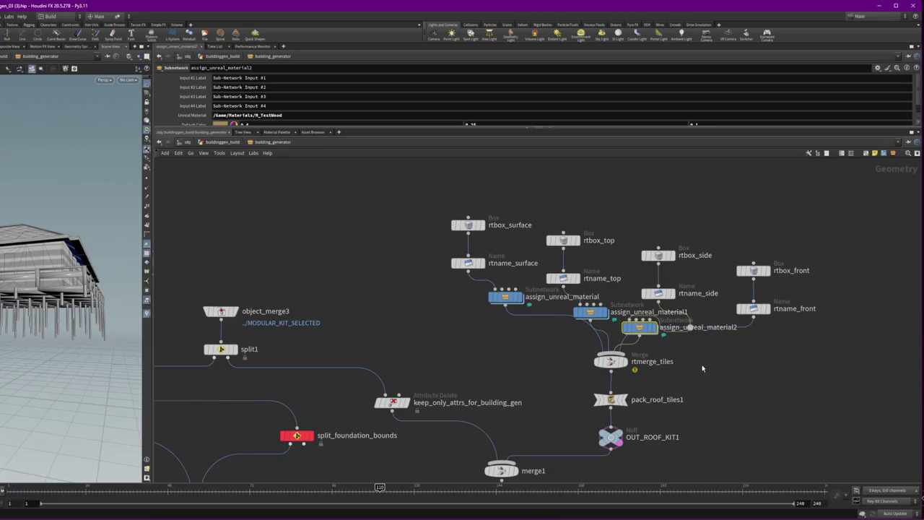
pyautogui.moveTo(640, 327)
pyautogui.mouseDown()
pyautogui.moveTo(758, 366)
pyautogui.moveTo(725, 331)
pyautogui.mouseUp()
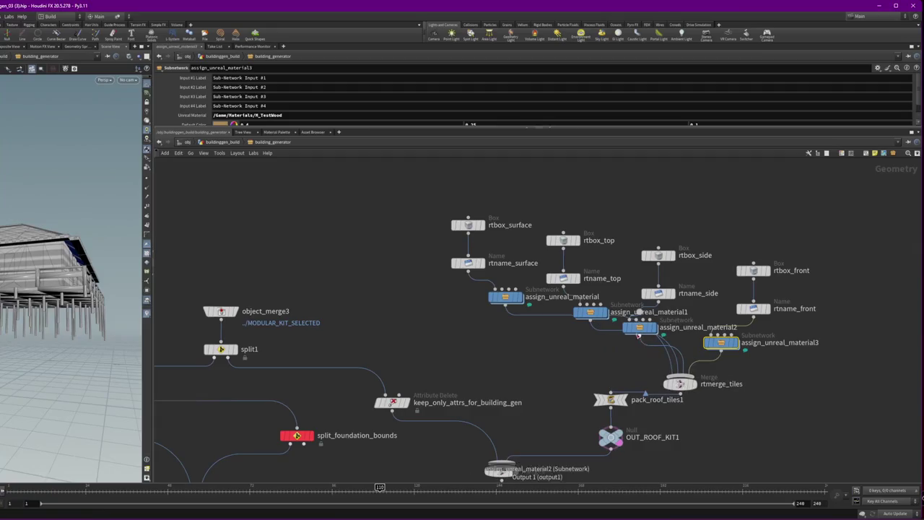
pyautogui.moveTo(632, 374); pyautogui.dragTo(612, 375)
# Step: Reposition the first material node and display rtmerge_tiles' merged roof tiles
pyautogui.click(526, 296)
pyautogui.moveTo(526, 296); pyautogui.dragTo(471, 308)
pyautogui.moveTo(48, 221)
pyautogui.mouseDown()
pyautogui.moveTo(58, 246)
pyautogui.moveTo(79, 260)
pyautogui.mouseUp()
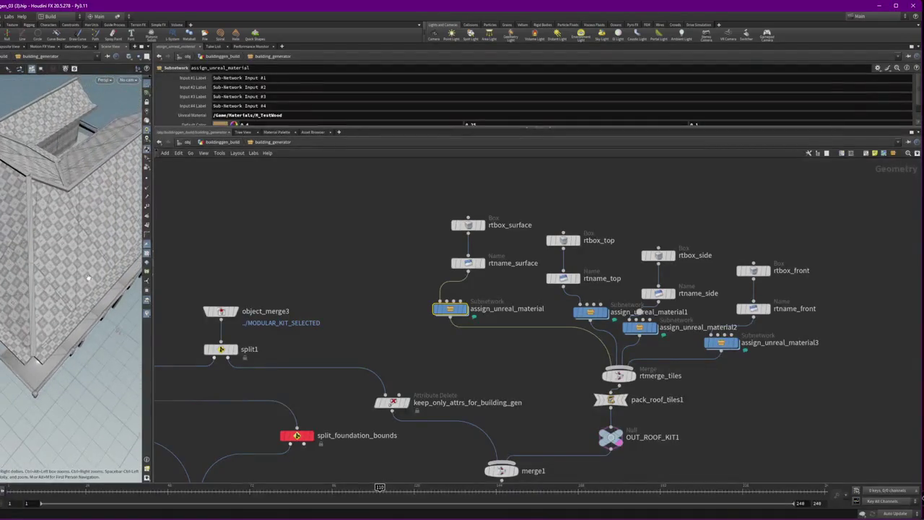
pyautogui.click(638, 376)
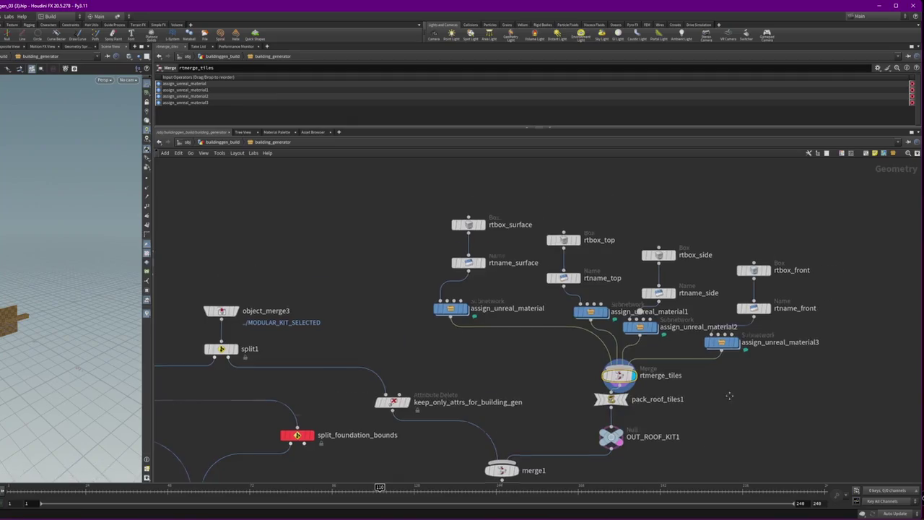
# Step: Inspect the roof kit's final output0 node
pyautogui.scroll(-5, 721, 417)
pyautogui.scroll(5, 520, 314)
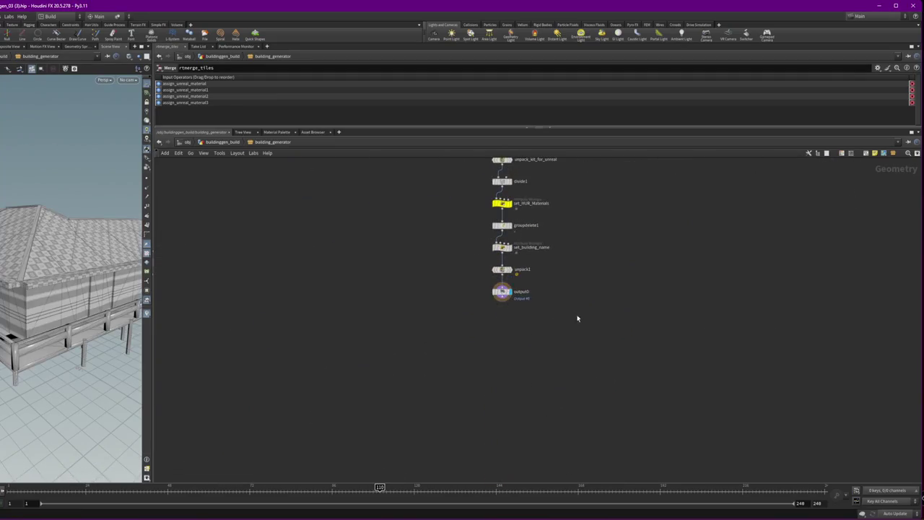
pyautogui.click(502, 291)
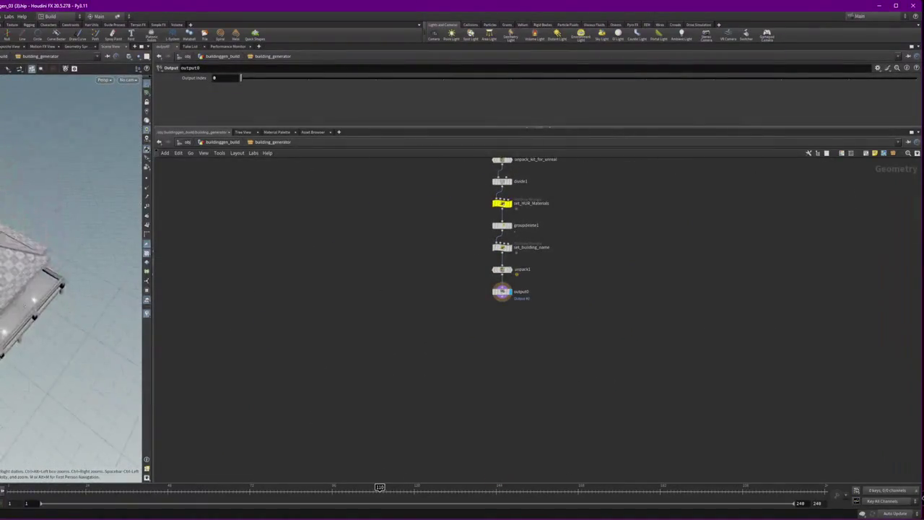
pyautogui.scroll(5, 535, 386)
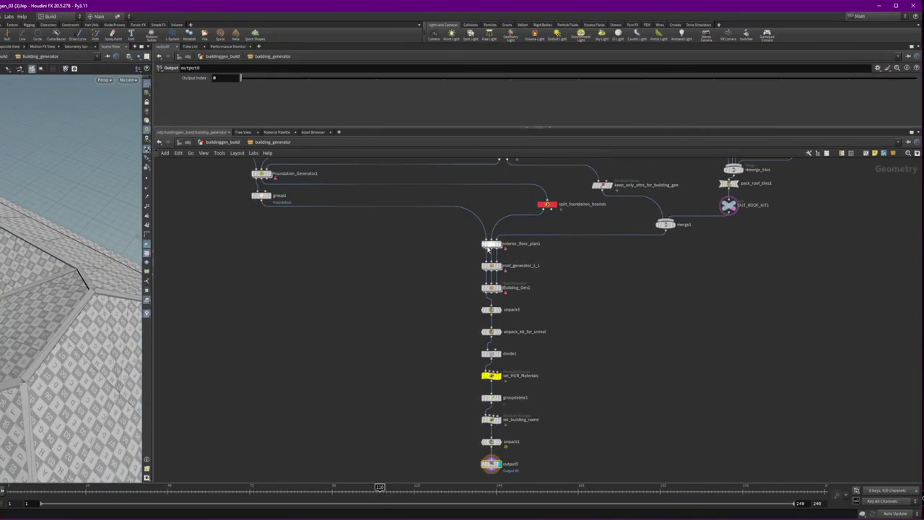
pyautogui.scroll(2, 494, 249)
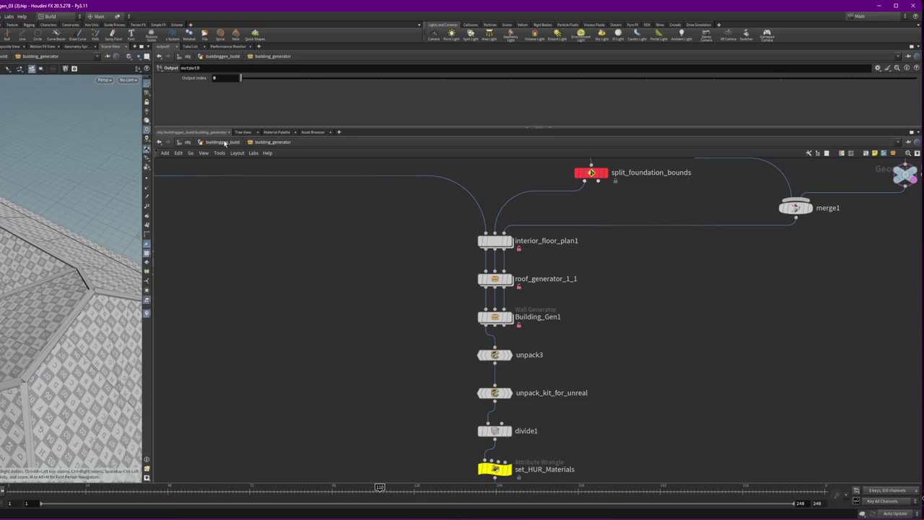
pyautogui.scroll(-5, 553, 385)
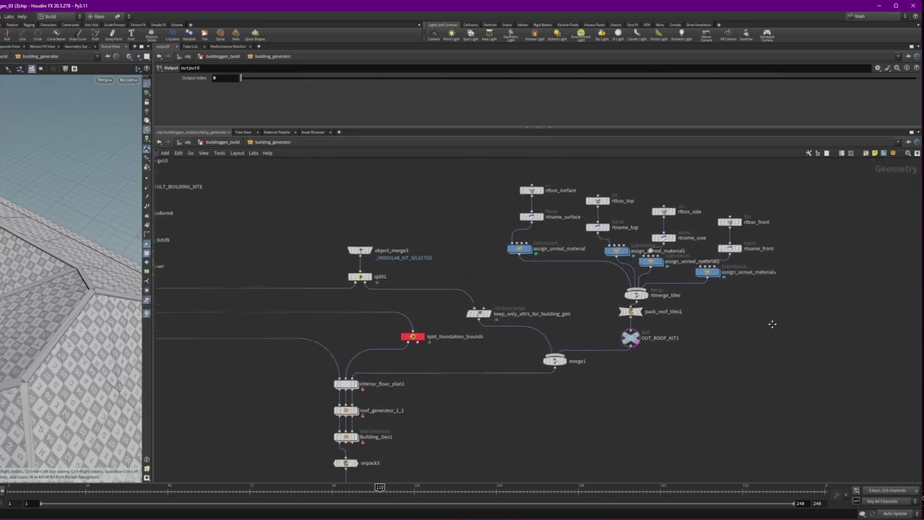
pyautogui.scroll(2, 718, 320)
# Step: Delete the assign_unreal_material3 and assign_unreal_material2 nodes
pyautogui.click(699, 270)
pyautogui.scroll(-5, 665, 277)
pyautogui.scroll(4, 685, 253)
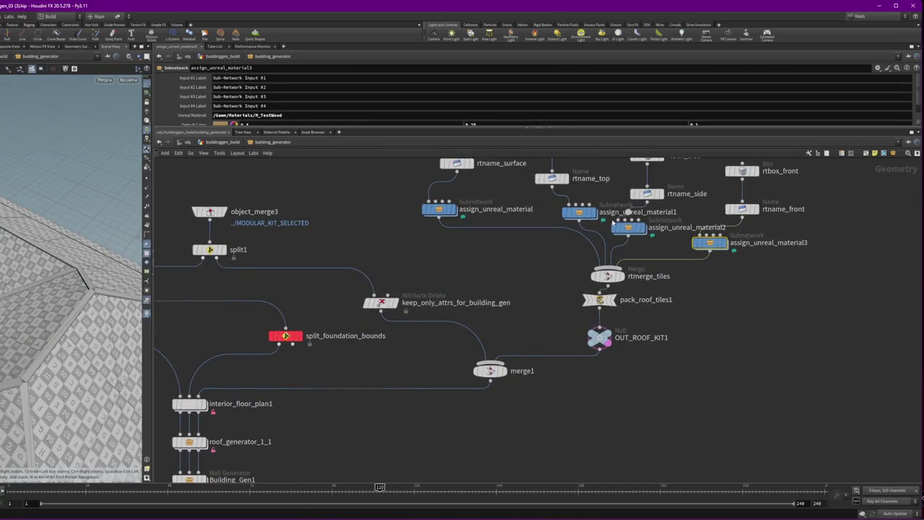
pyautogui.press('Delete')
pyautogui.click(629, 227)
pyautogui.press('Delete')
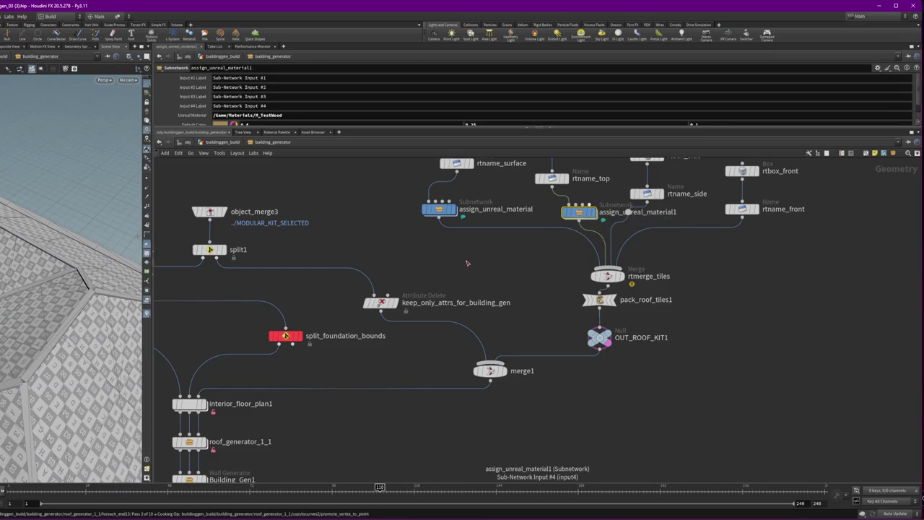
# Step: Delete assign_unreal_material1, restore the wrongly deleted node and copy it
pyautogui.press('Delete')
pyautogui.press('Delete')
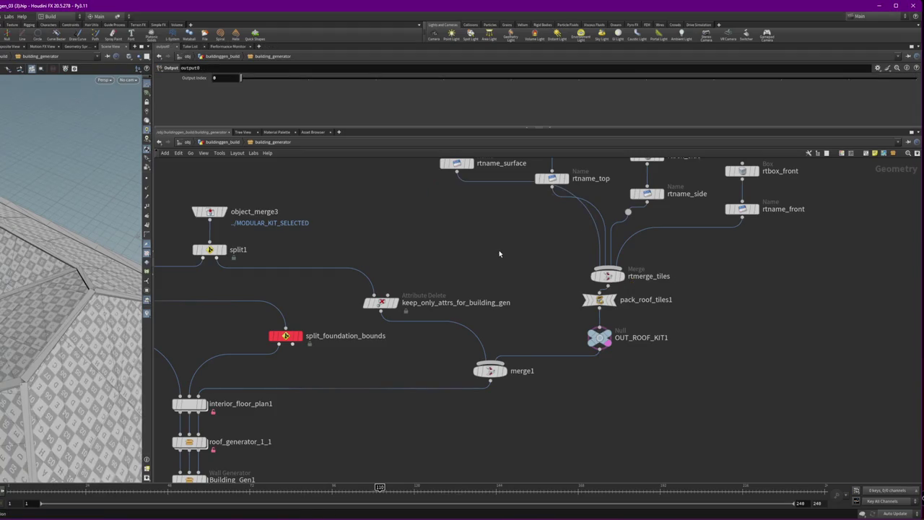
pyautogui.hotkey('ctrl', 'z')
pyautogui.hotkey('ctrl', 'c')
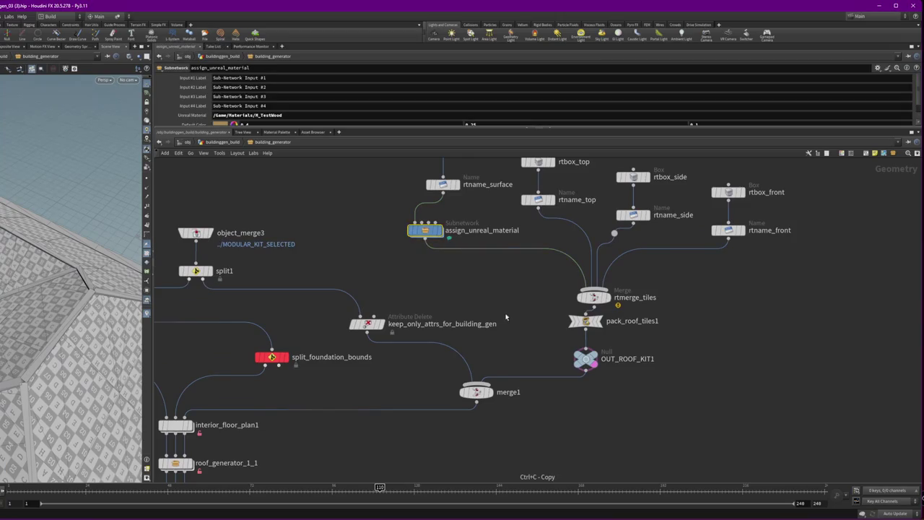
pyautogui.moveTo(156, 453)
pyautogui.mouseDown()
pyautogui.moveTo(249, 323)
pyautogui.moveTo(371, 257)
pyautogui.mouseUp()
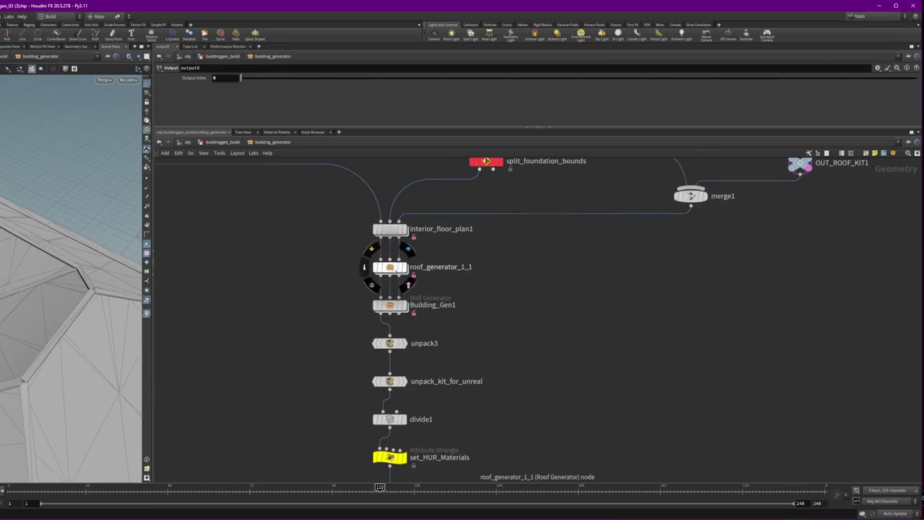
# Step: Inside roof_generator_1_1, move pack2, merge4 and output0 lower below attribdelete1
pyautogui.doubleClick(390, 267)
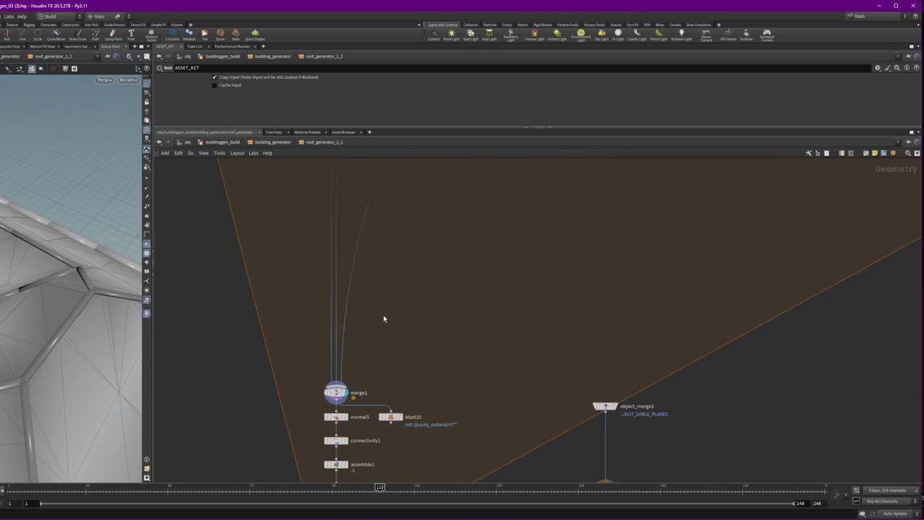
pyautogui.scroll(-5, 404, 347)
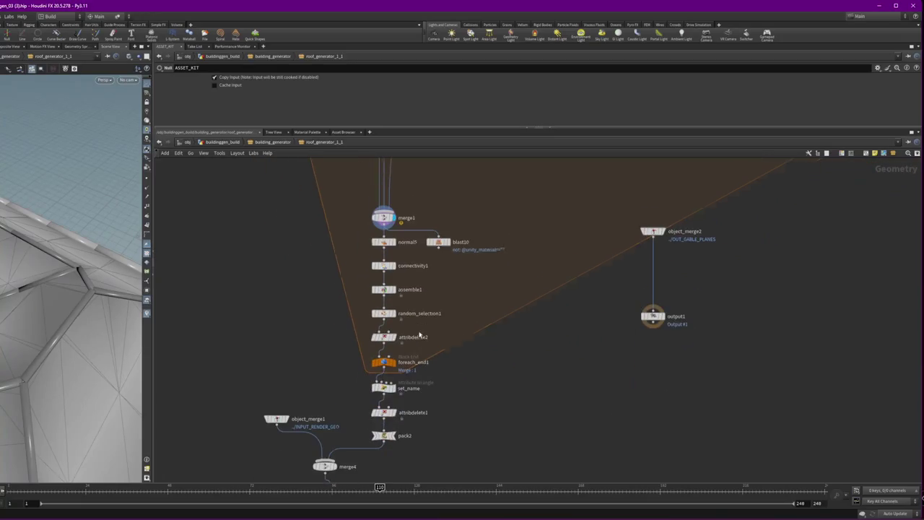
pyautogui.scroll(-2, 418, 345)
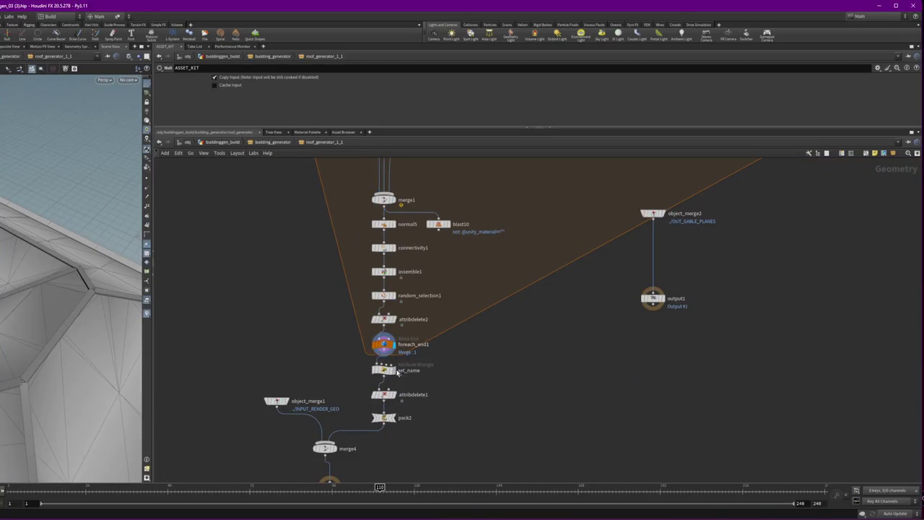
pyautogui.moveTo(456, 458)
pyautogui.mouseDown()
pyautogui.moveTo(250, 413)
pyautogui.moveTo(237, 400)
pyautogui.mouseUp()
pyautogui.scroll(-8, 496, 456)
pyautogui.moveTo(455, 407)
pyautogui.mouseDown()
pyautogui.moveTo(236, 258)
pyautogui.moveTo(221, 268)
pyautogui.mouseUp()
pyautogui.moveTo(409, 275); pyautogui.dragTo(406, 394)
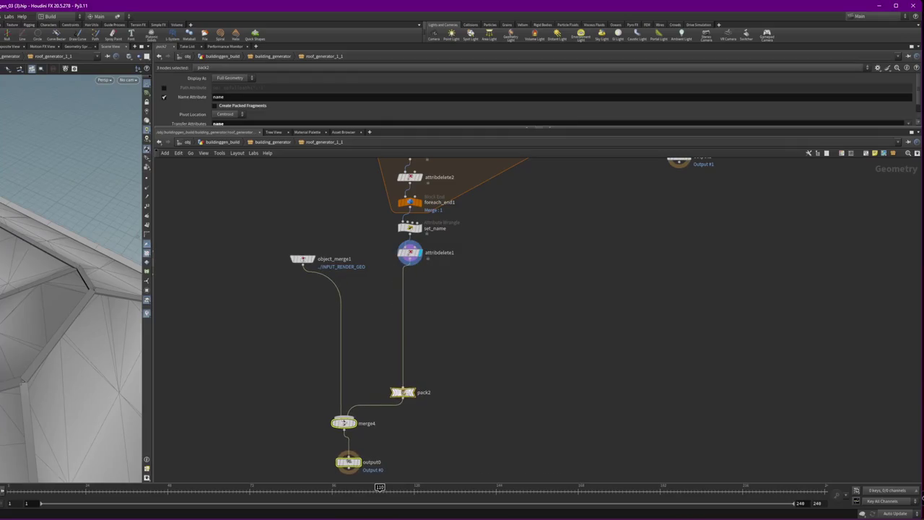
pyautogui.click(407, 394)
pyautogui.press('Tab')
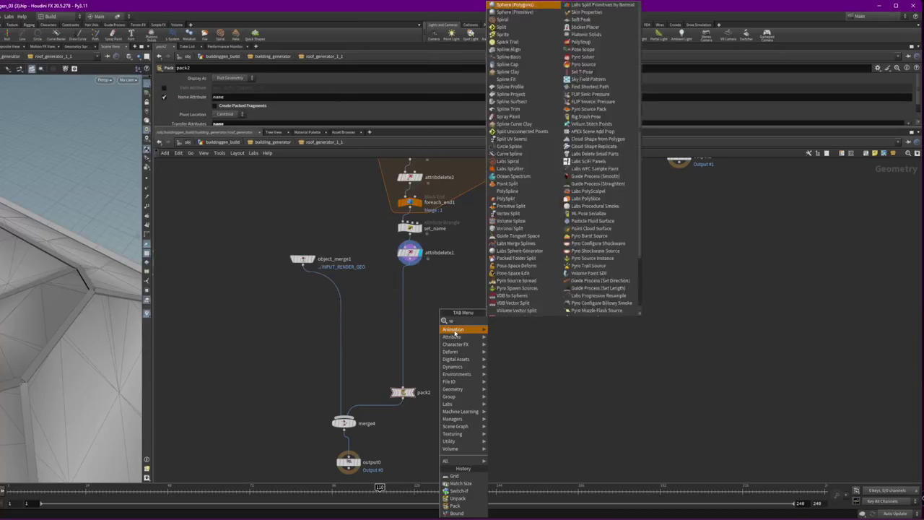
# Step: Insert a Split node above pack2 with its Group set to 'end'
pyautogui.click(506, 320)
pyautogui.click(402, 304)
pyautogui.scroll(3, 421, 309)
pyautogui.click(405, 299)
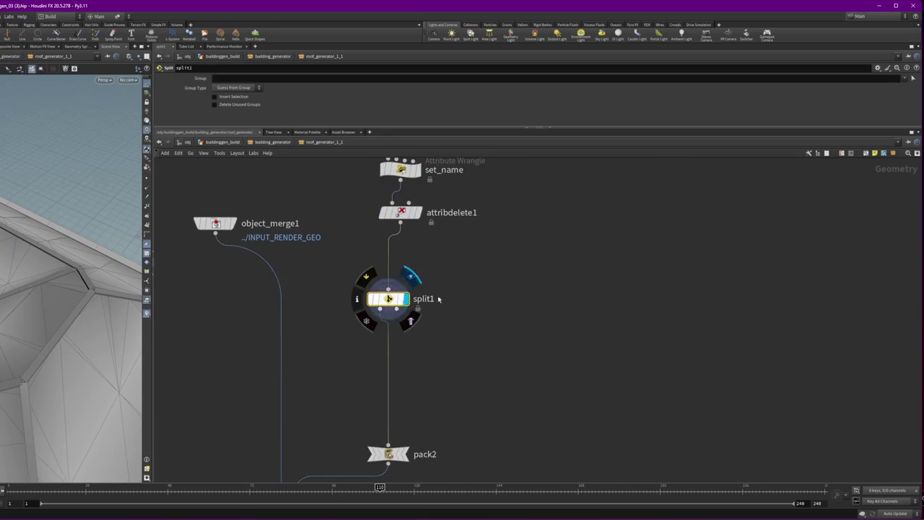
pyautogui.click(904, 78)
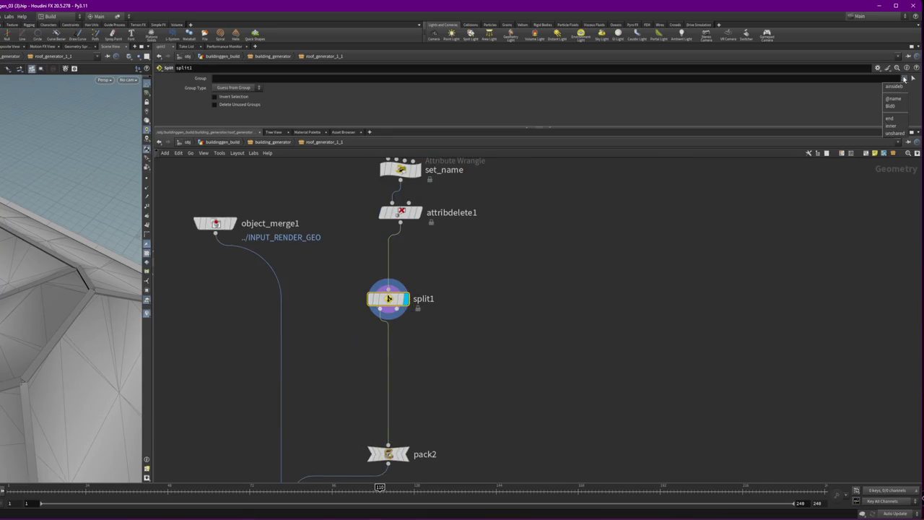
pyautogui.click(902, 119)
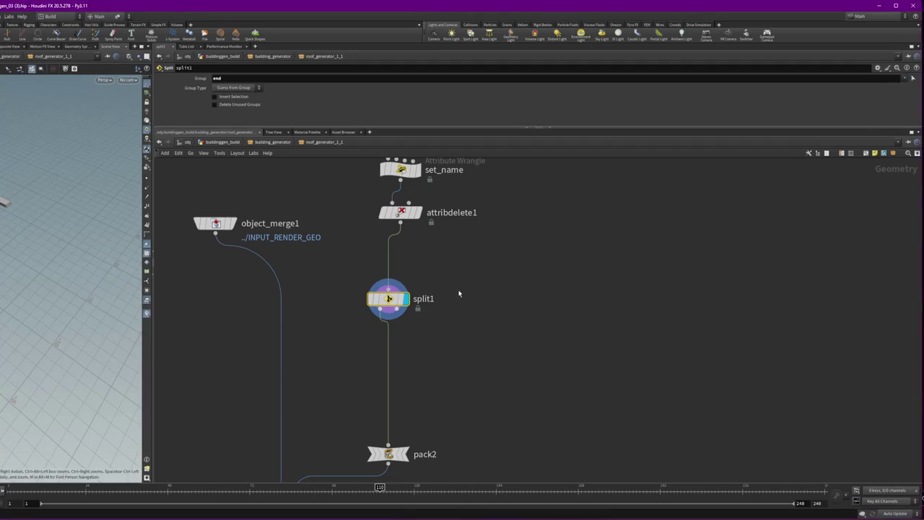
# Step: Duplicate split1 as split4 on the wire into pack2, arranged in a column
pyautogui.keyDown('alt'); pyautogui.moveTo(389, 298); pyautogui.dragTo(484, 299); pyautogui.keyUp('alt')
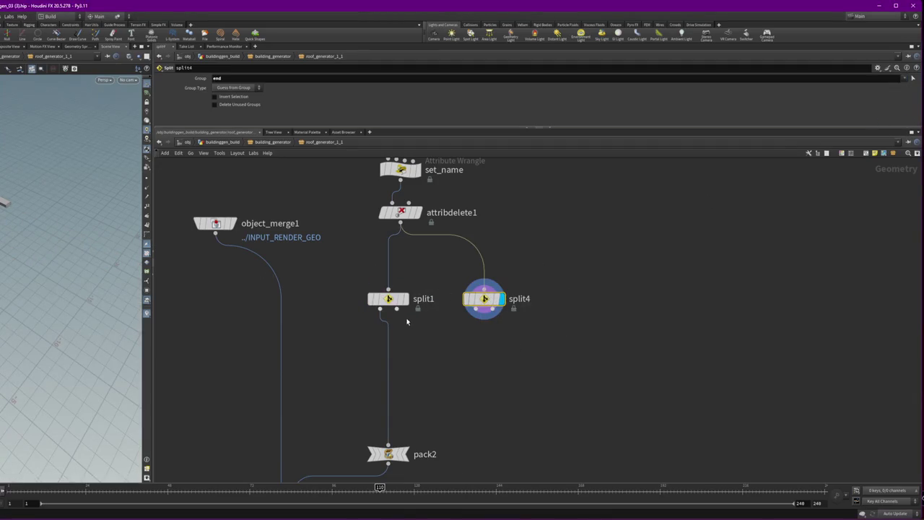
pyautogui.moveTo(396, 300); pyautogui.dragTo(418, 292)
pyautogui.moveTo(495, 300); pyautogui.dragTo(395, 344)
pyautogui.click(905, 79)
pyautogui.click(271, 93)
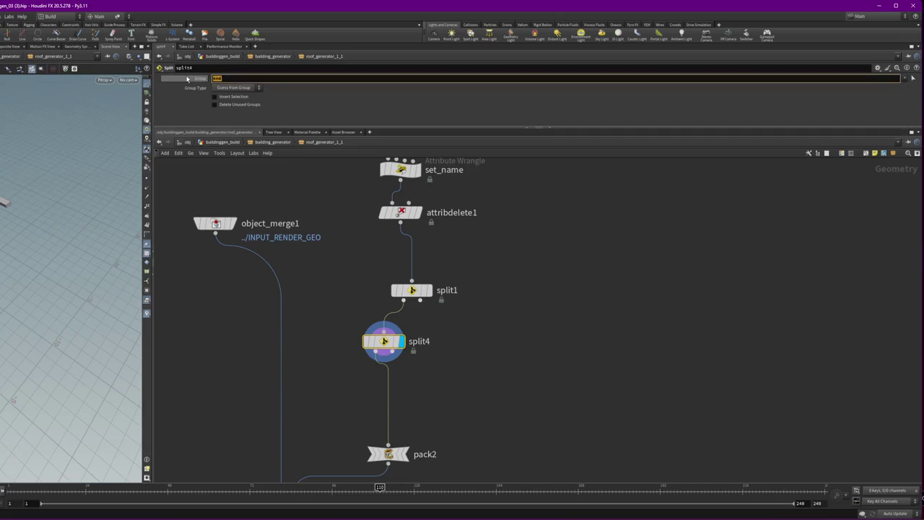
pyautogui.click(905, 79)
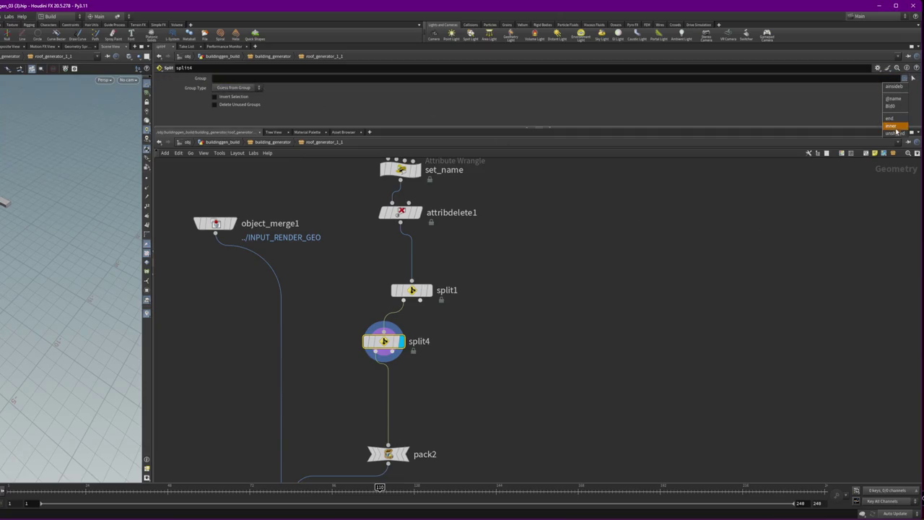
pyautogui.moveTo(418, 299)
pyautogui.mouseDown()
pyautogui.moveTo(450, 297)
pyautogui.moveTo(455, 288)
pyautogui.mouseUp()
pyautogui.moveTo(385, 341); pyautogui.dragTo(447, 342)
pyautogui.moveTo(432, 280); pyautogui.dragTo(385, 258)
pyautogui.moveTo(447, 351); pyautogui.dragTo(399, 338)
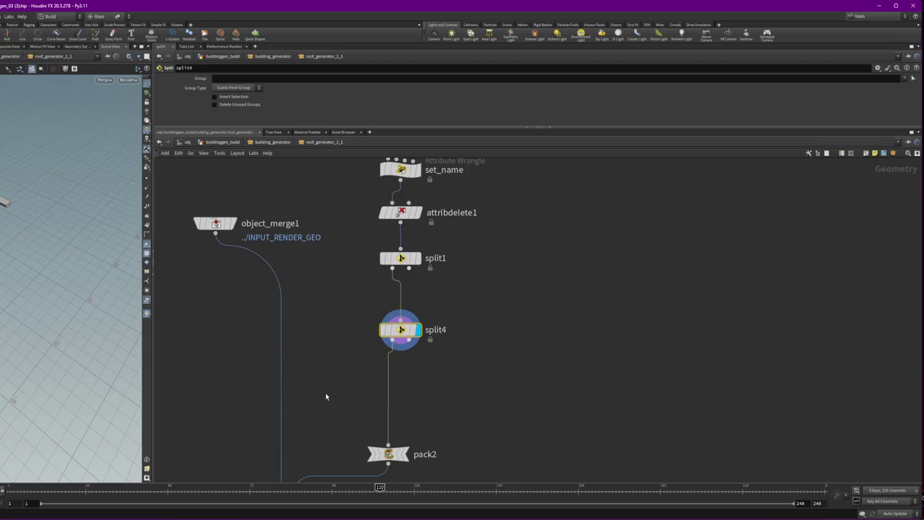
# Step: Keep split1 on the 'end' group and clear split4's Group field
pyautogui.click(905, 78)
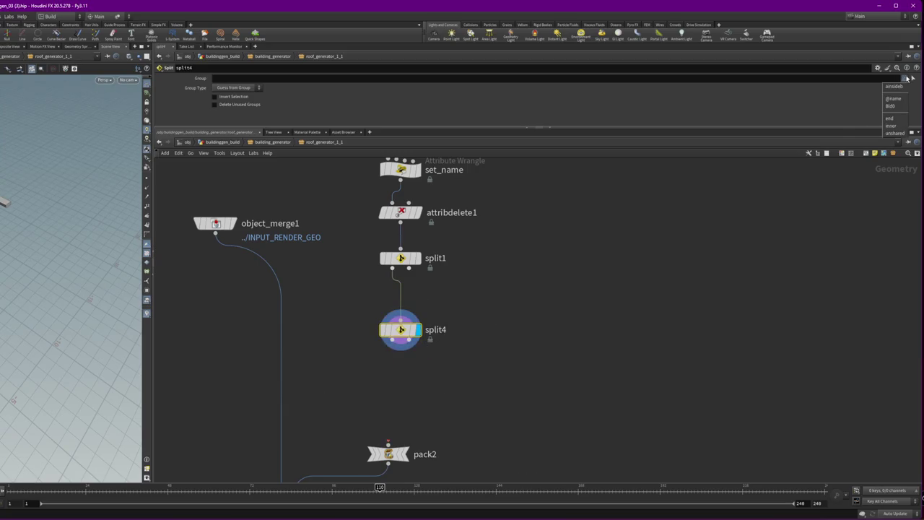
pyautogui.click(893, 118)
pyautogui.click(401, 331)
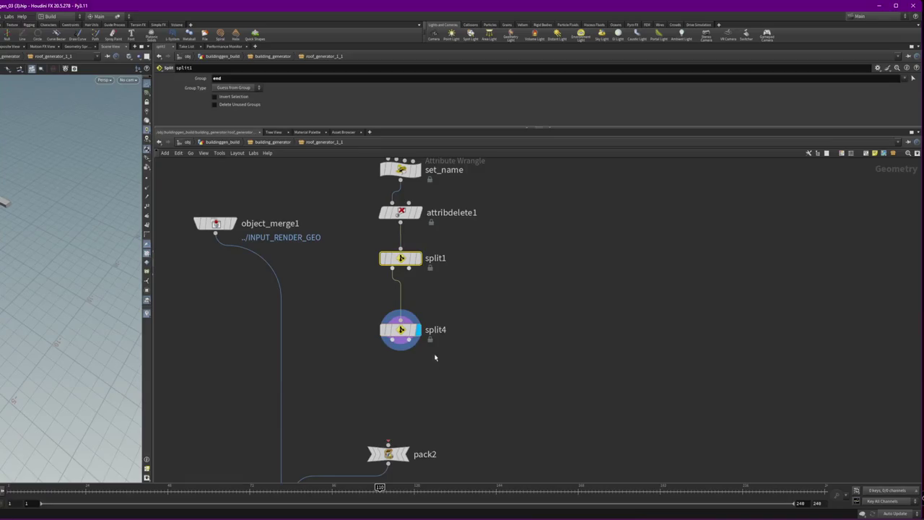
pyautogui.press('BackSpace')
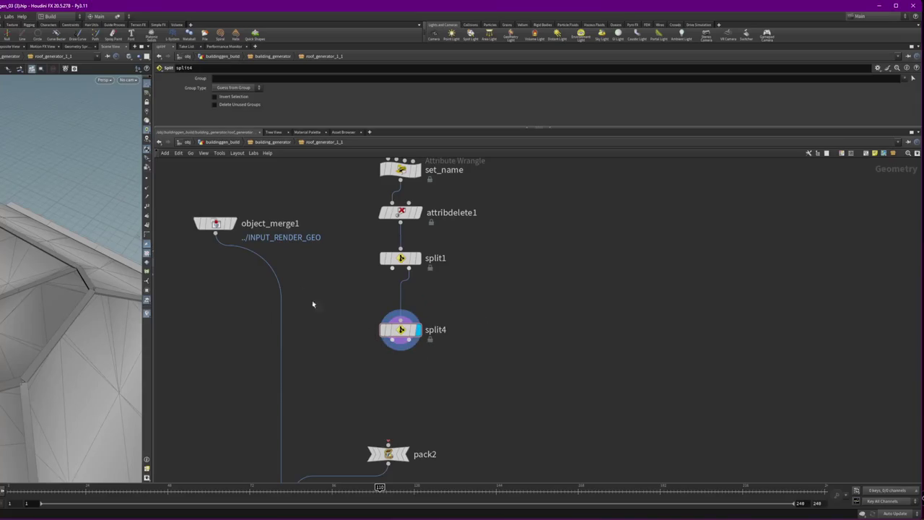
# Step: Remove the end group from split1 and set split4 to the inner group
pyautogui.click(905, 78)
pyautogui.click(418, 258)
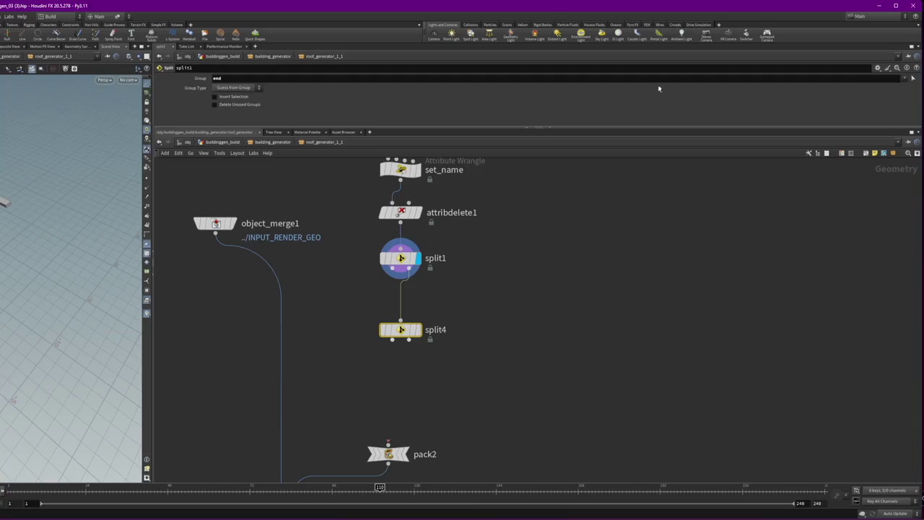
pyautogui.click(905, 78)
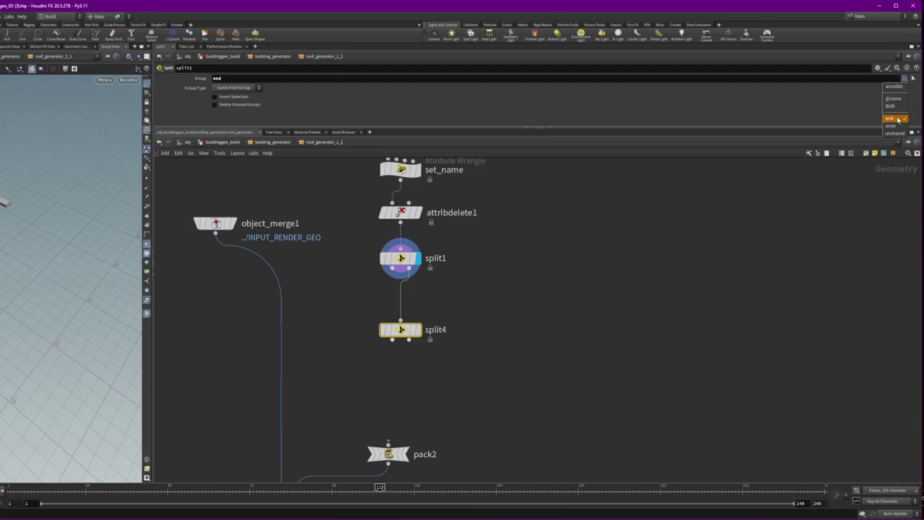
pyautogui.click(892, 117)
pyautogui.moveTo(392, 338); pyautogui.dragTo(445, 338)
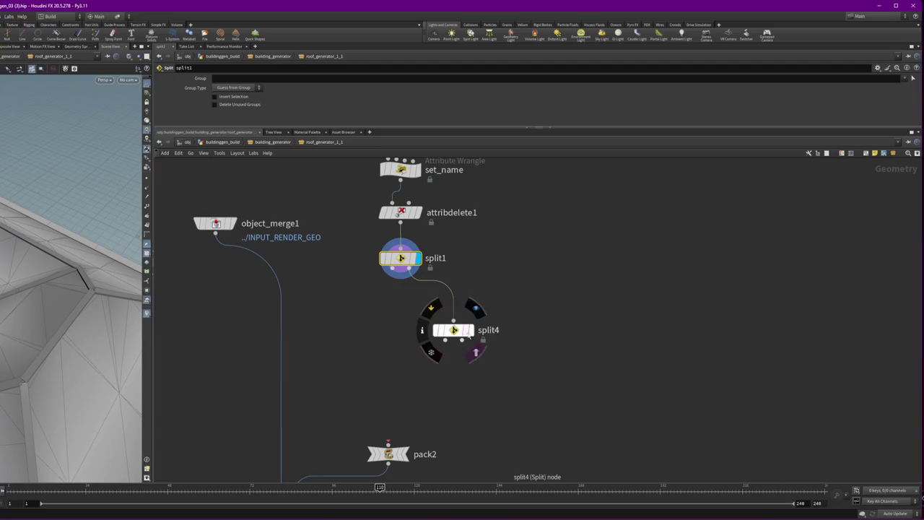
pyautogui.click(476, 309)
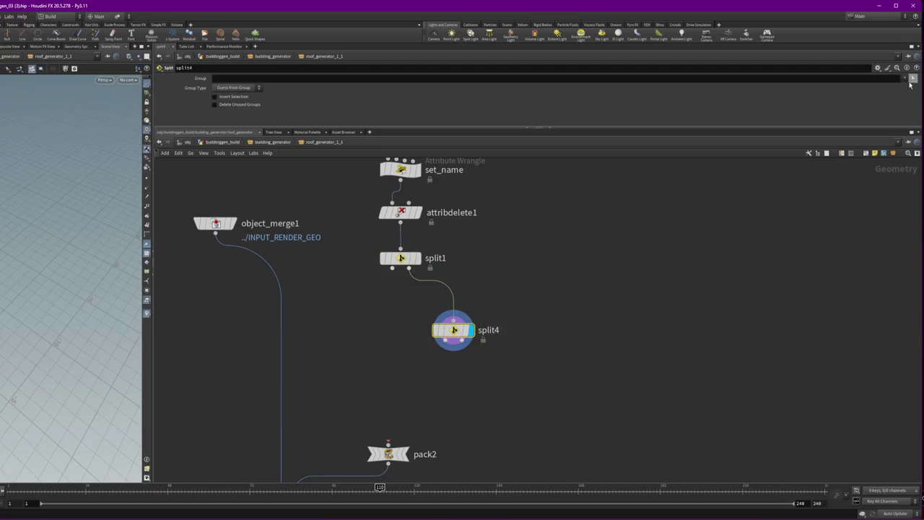
pyautogui.click(892, 107)
# Step: Move split4 onto the wire below split1 and compare their outputs
pyautogui.moveTo(454, 331); pyautogui.dragTo(346, 323)
pyautogui.click(400, 258)
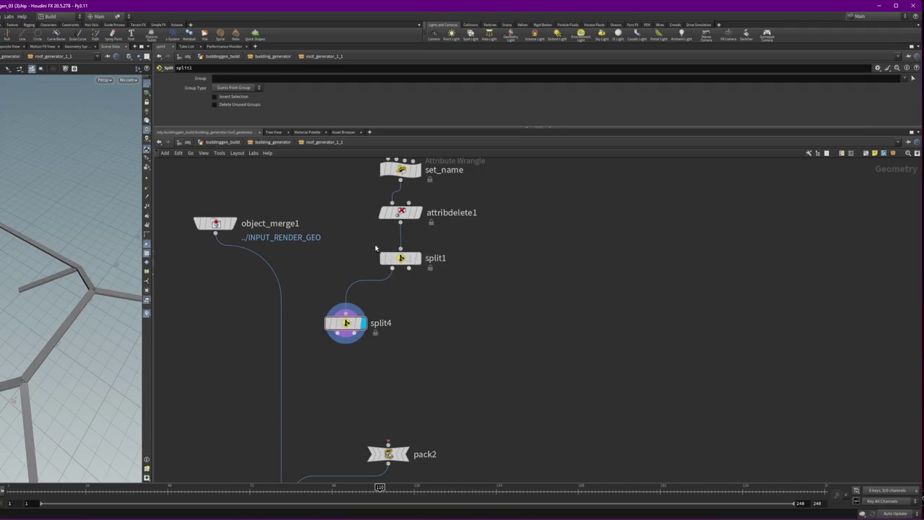
pyautogui.click(417, 258)
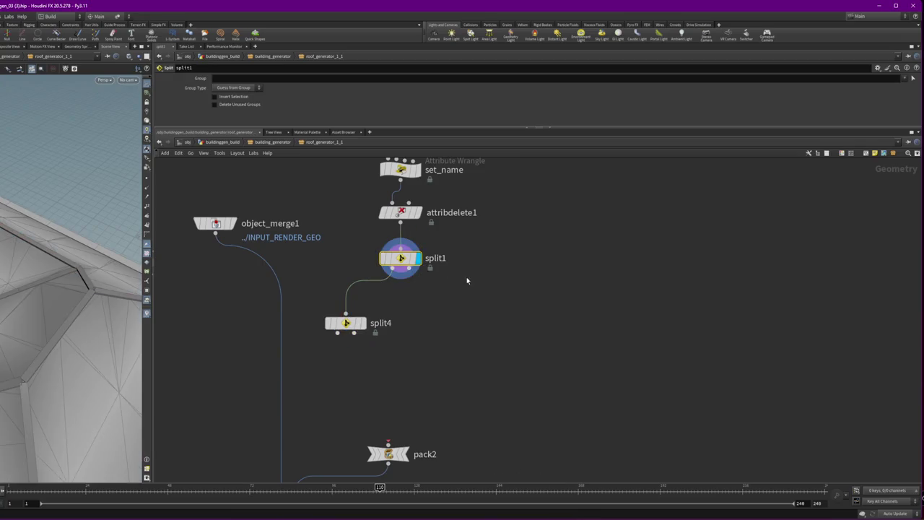
pyautogui.click(363, 323)
pyautogui.click(346, 323)
# Step: Duplicate split4 as split5 using 'unshared', fed from attribdelete1, with split1 pulled aside
pyautogui.moveTo(346, 323)
pyautogui.mouseDown()
pyautogui.moveTo(351, 354)
pyautogui.moveTo(339, 387)
pyautogui.mouseUp()
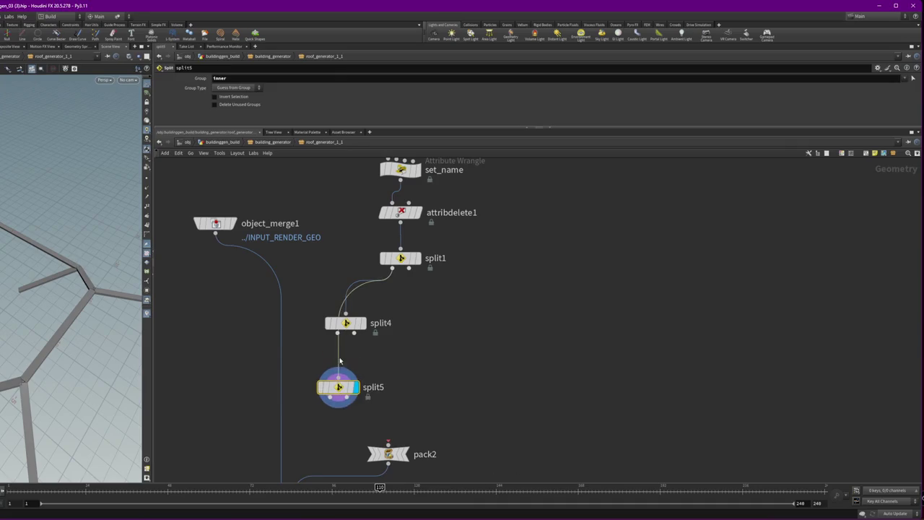
pyautogui.press('BackSpace')
pyautogui.click(906, 78)
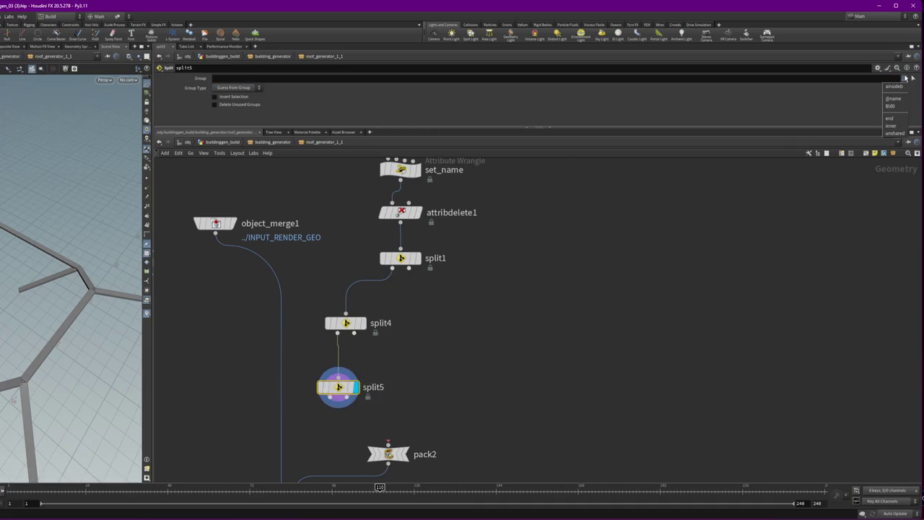
pyautogui.click(895, 133)
pyautogui.moveTo(339, 387); pyautogui.dragTo(472, 371)
pyautogui.moveTo(395, 260)
pyautogui.mouseDown()
pyautogui.moveTo(423, 283)
pyautogui.moveTo(504, 293)
pyautogui.mouseUp()
pyautogui.moveTo(472, 371); pyautogui.dragTo(416, 323)
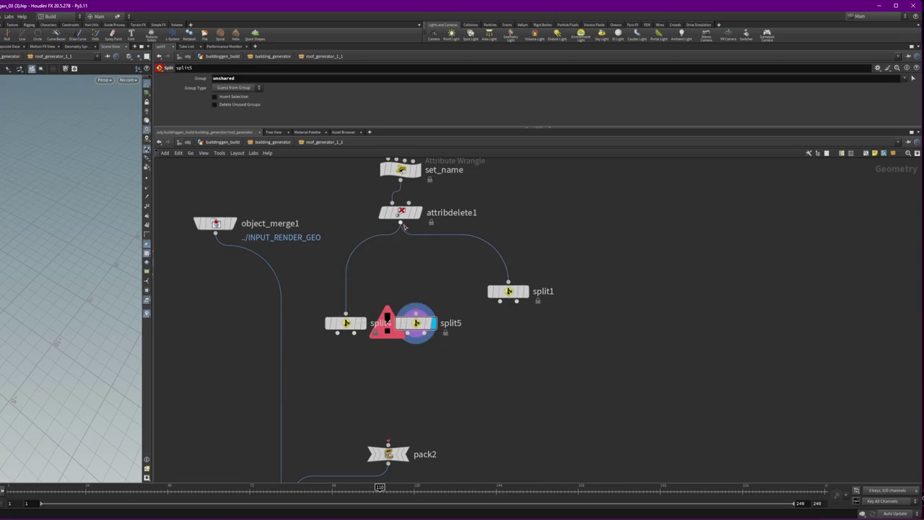
# Step: Compare split4 and split5 outputs and clear the unshared group from split5
pyautogui.click(346, 323)
pyautogui.click(364, 323)
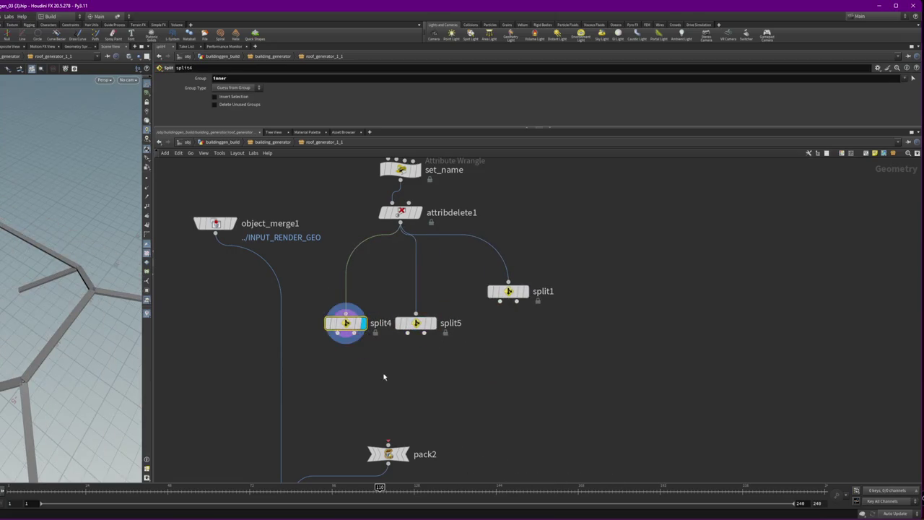
pyautogui.click(433, 323)
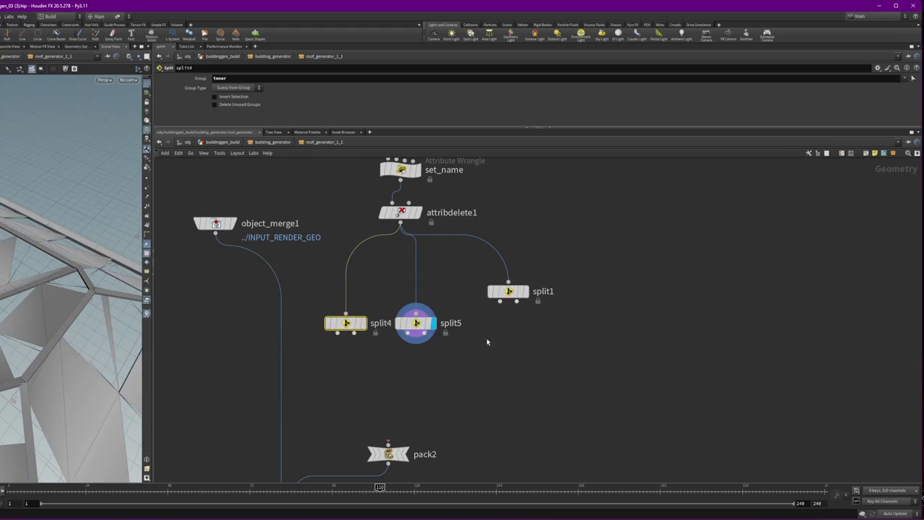
pyautogui.click(409, 322)
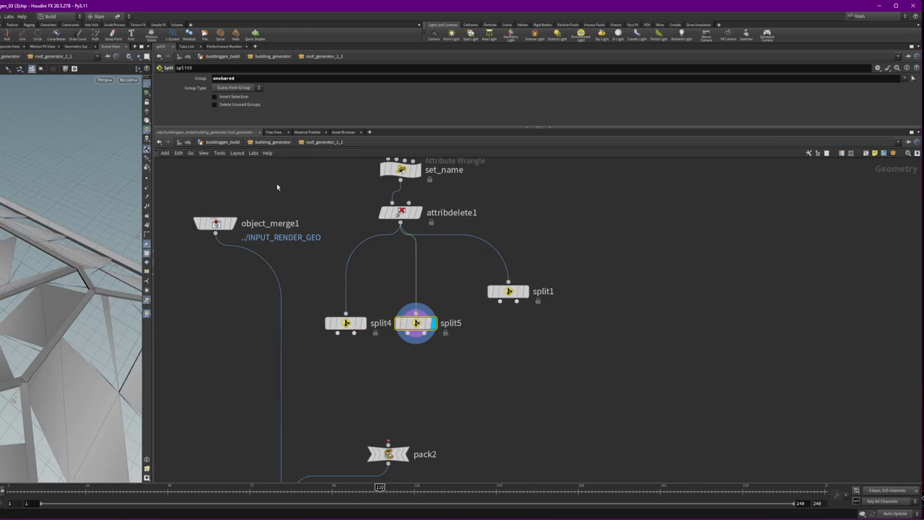
pyautogui.click(294, 77)
pyautogui.press('BackSpace')
pyautogui.press('Return')
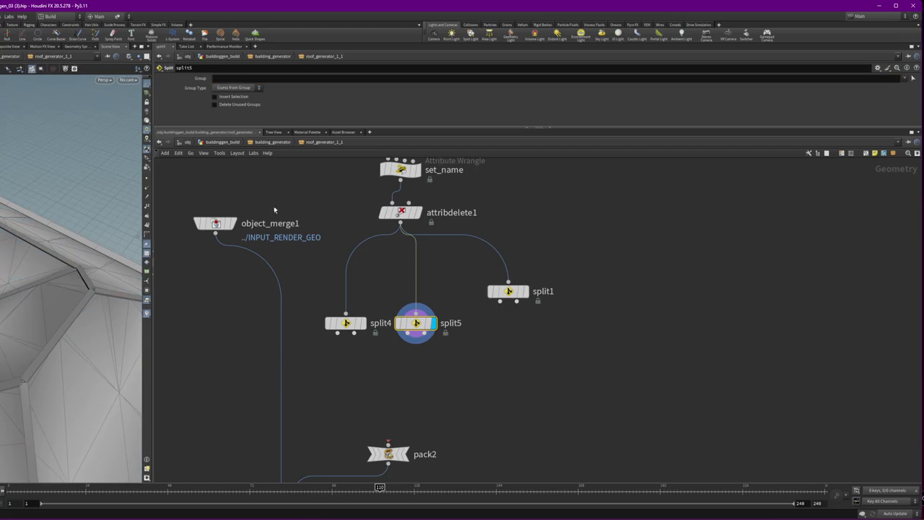
# Step: Set split1's Group to 'end' and reposition it in the network
pyautogui.click(508, 292)
pyautogui.click(905, 79)
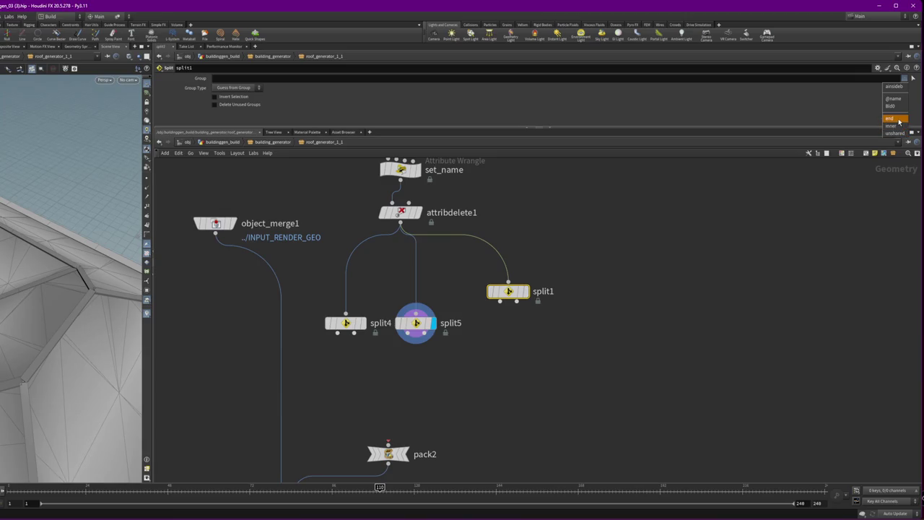
pyautogui.click(899, 119)
pyautogui.moveTo(508, 292); pyautogui.dragTo(507, 323)
# Step: Display split5 and try its groups, settling on 'unshared' after testing 'inner'
pyautogui.click(413, 324)
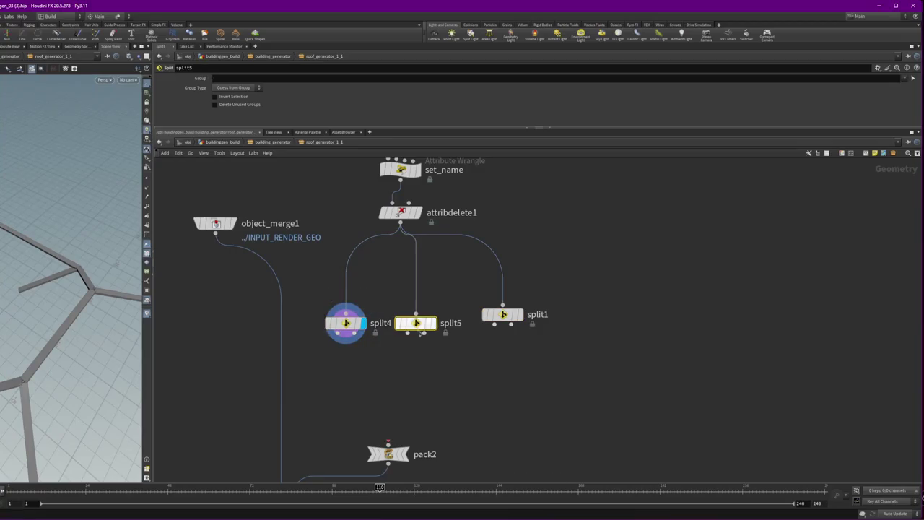
pyautogui.click(433, 323)
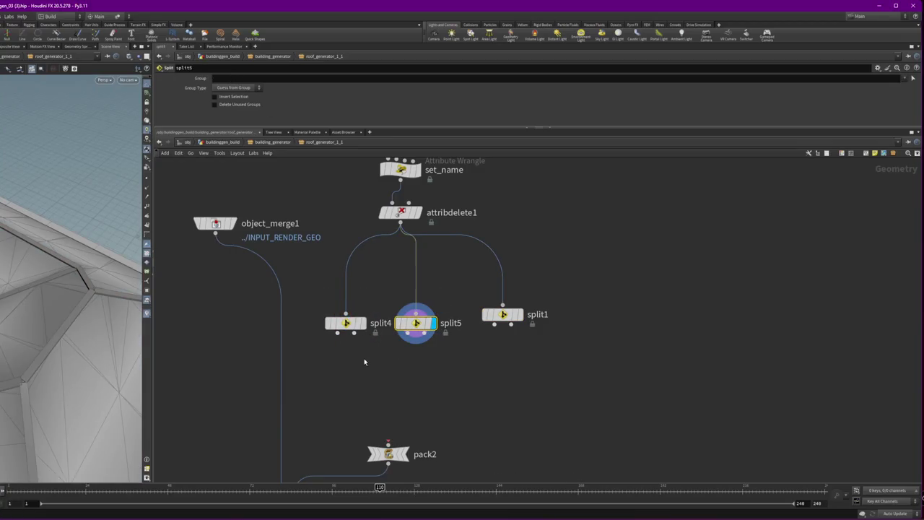
pyautogui.click(903, 79)
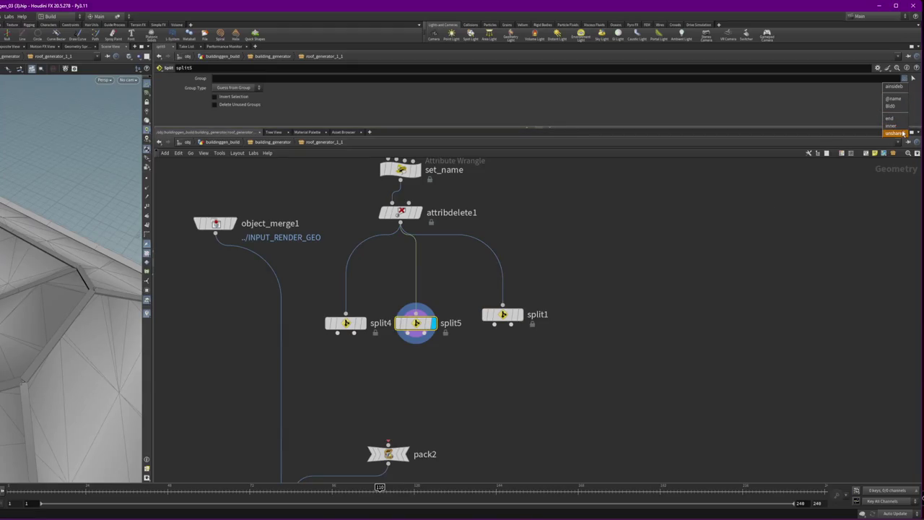
pyautogui.click(902, 108)
pyautogui.click(905, 78)
pyautogui.click(904, 127)
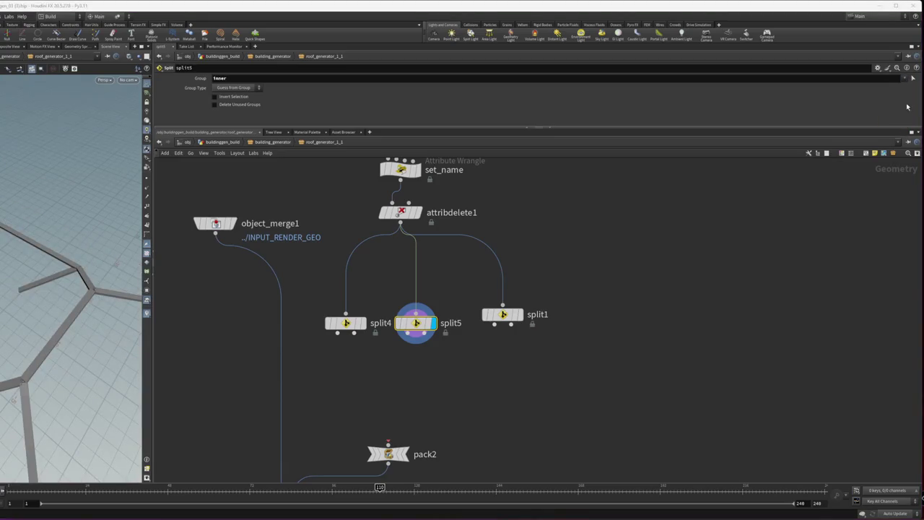
pyautogui.click(908, 81)
pyautogui.click(900, 136)
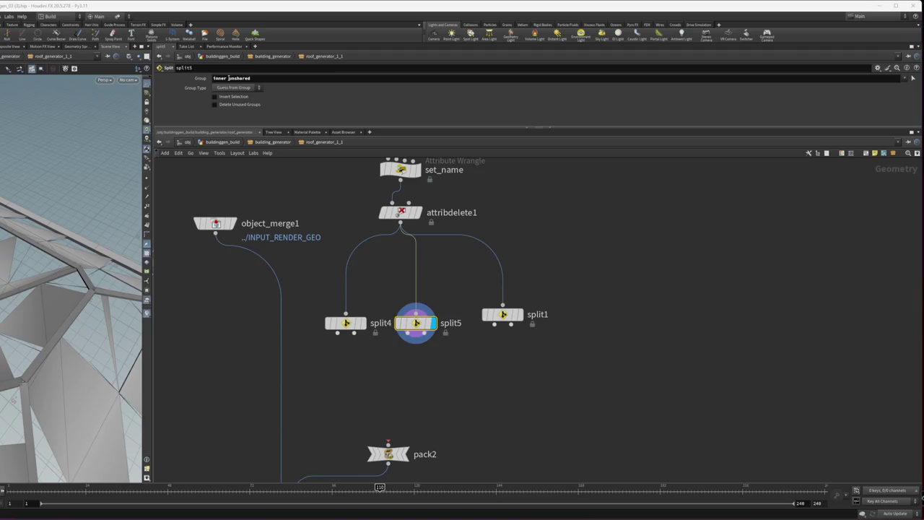
pyautogui.press('BackSpace')
pyautogui.press('BackSpace')
pyautogui.press('BackSpace')
pyautogui.press('Return')
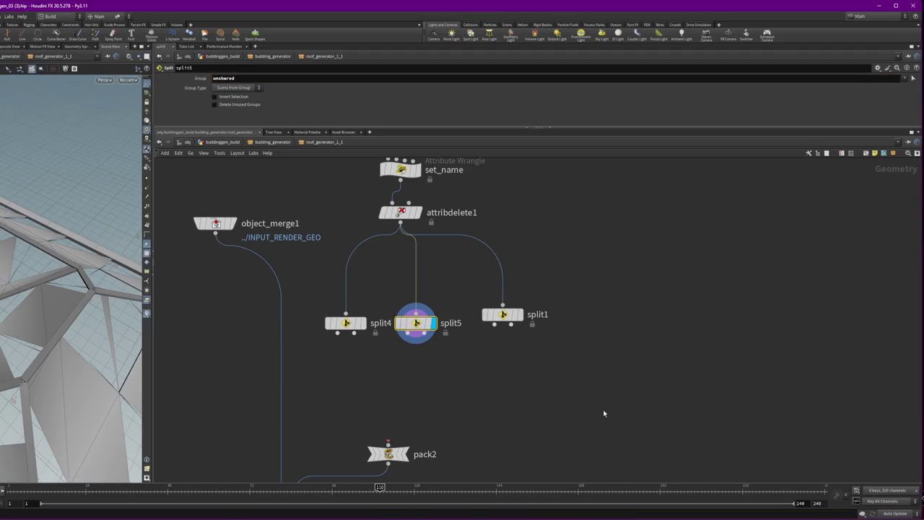
# Step: Inspect the roof panels, then delete the split5 node
pyautogui.moveTo(97, 295)
pyautogui.mouseDown()
pyautogui.moveTo(109, 249)
pyautogui.moveTo(113, 268)
pyautogui.moveTo(18, 298)
pyautogui.moveTo(69, 313)
pyautogui.mouseUp()
pyautogui.moveTo(419, 383); pyautogui.dragTo(466, 390)
pyautogui.click(903, 79)
pyautogui.click(904, 80)
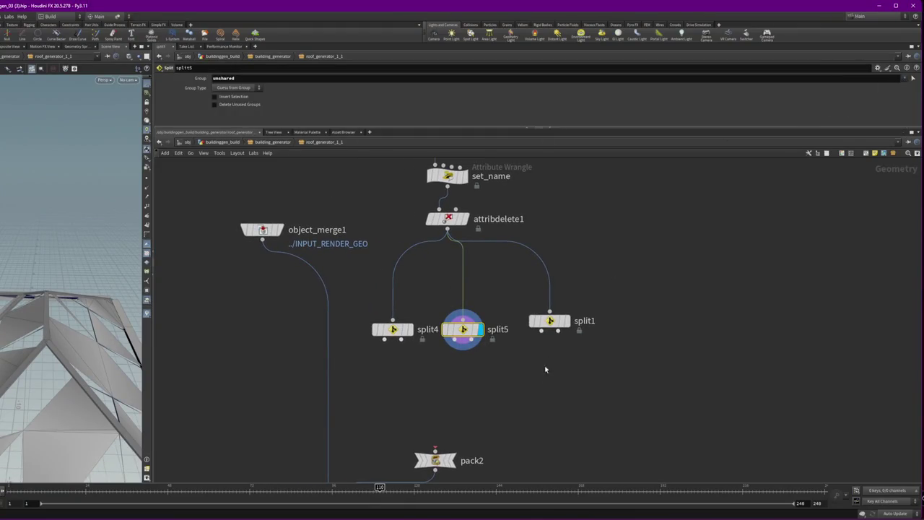
pyautogui.click(550, 320)
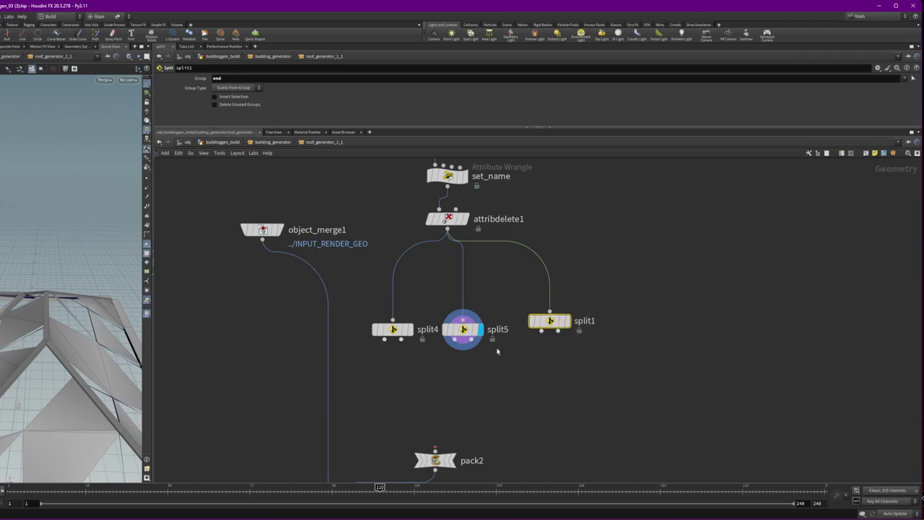
pyautogui.click(463, 329)
pyautogui.press('Delete')
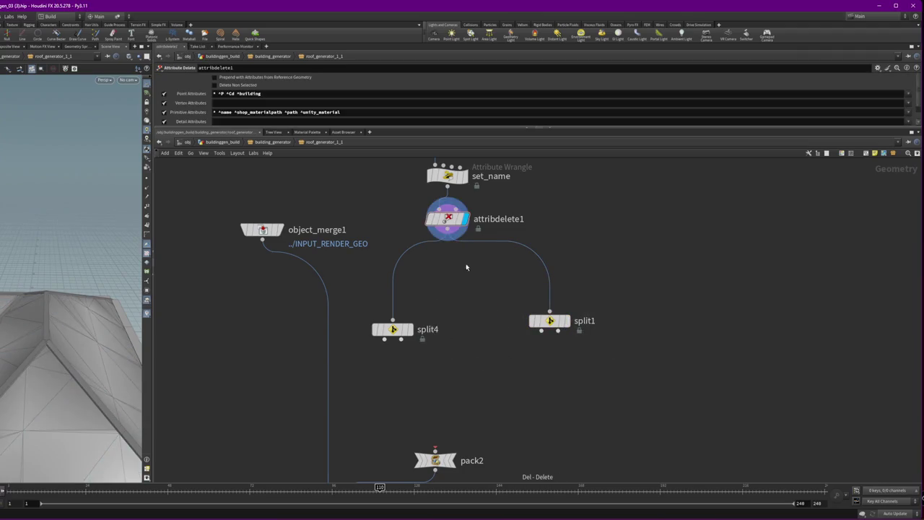
# Step: Add a Blast node, blast1, and wire split4's output into it
pyautogui.click(393, 330)
pyautogui.press('Tab')
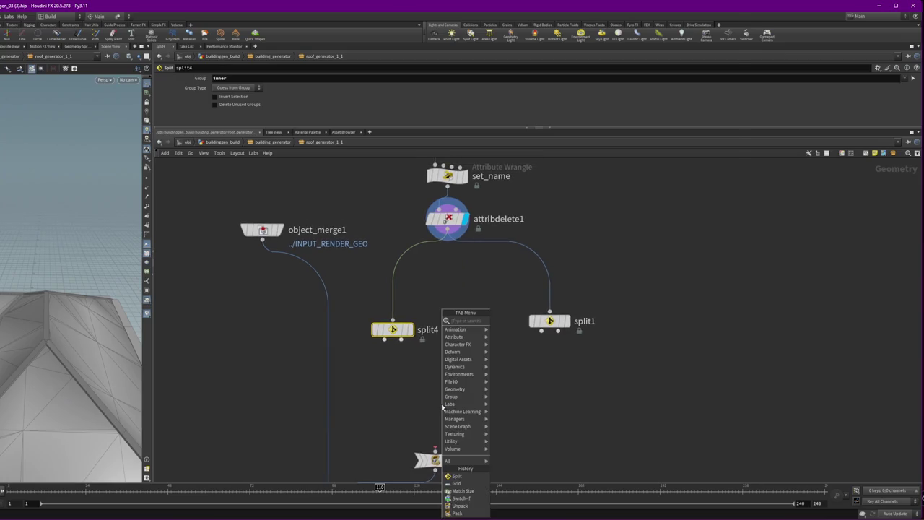
pyautogui.write('delet')
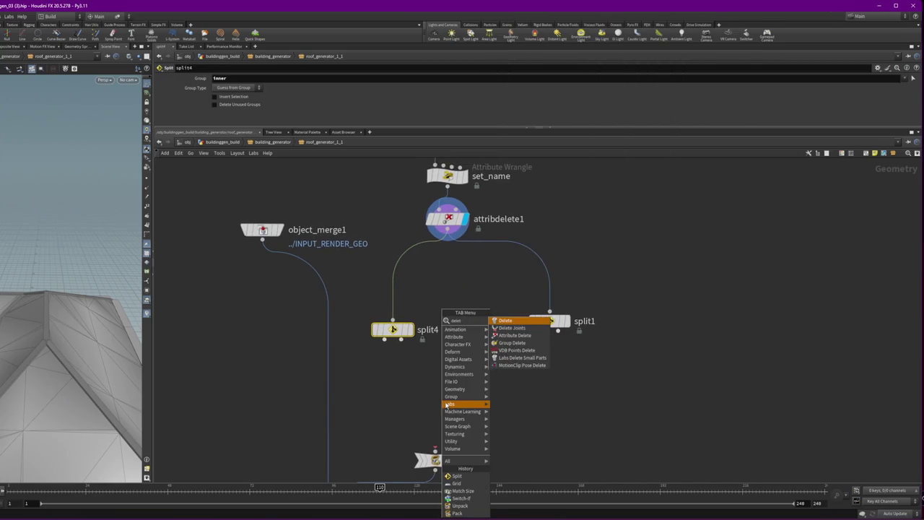
pyautogui.press('BackSpace')
pyautogui.press('BackSpace')
pyautogui.press('BackSpace')
pyautogui.write('blas')
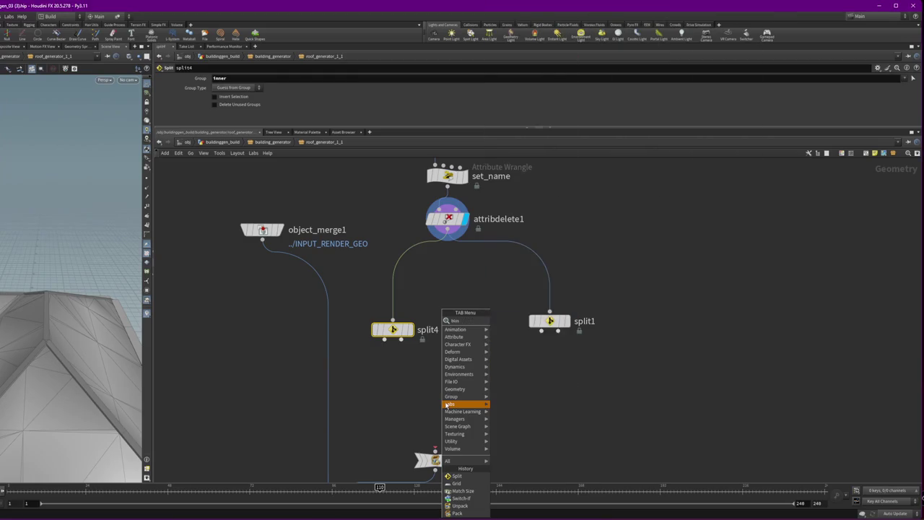
pyautogui.press('Return')
pyautogui.click(442, 396)
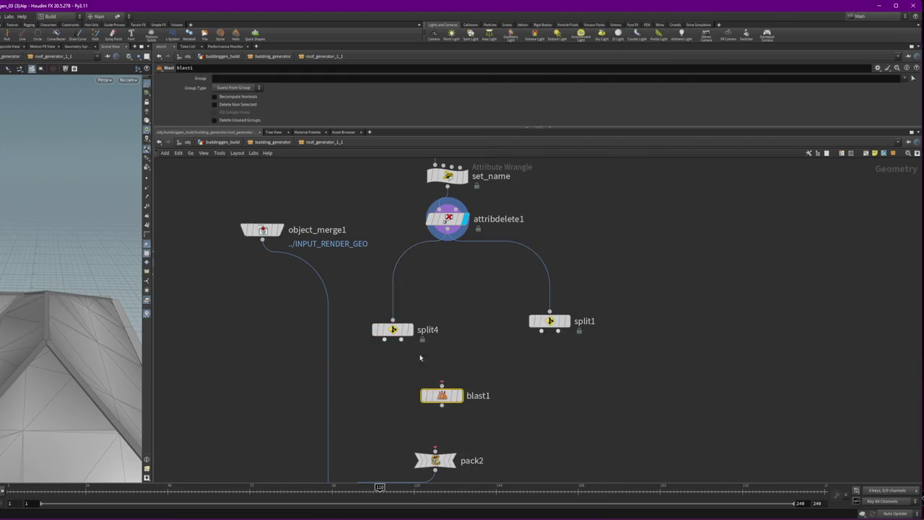
pyautogui.moveTo(442, 396); pyautogui.dragTo(402, 371)
pyautogui.moveTo(385, 340)
pyautogui.mouseDown()
pyautogui.moveTo(419, 381)
pyautogui.moveTo(406, 377)
pyautogui.moveTo(350, 210)
pyautogui.mouseUp()
# Step: Display blast1 with group 'inner' and place it on the wire below attribdelete1
pyautogui.click(380, 367)
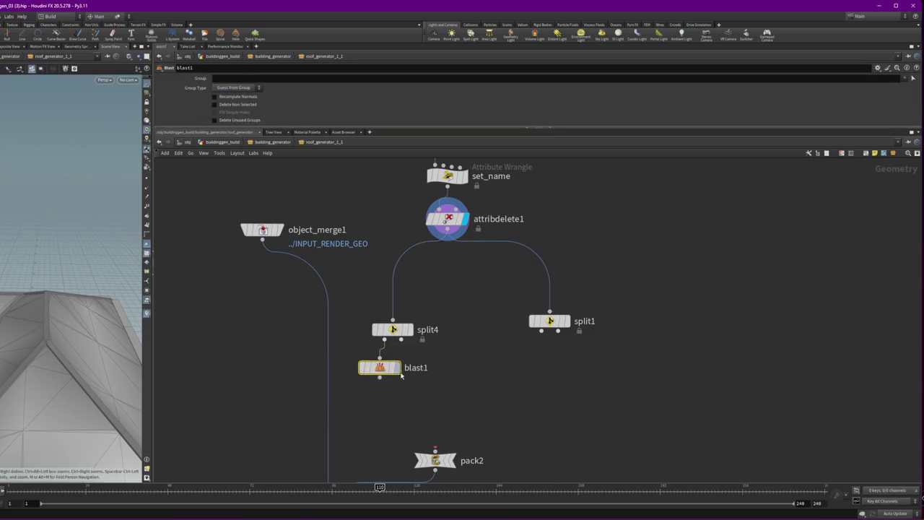
pyautogui.click(397, 368)
pyautogui.write('inner')
pyautogui.press('Return')
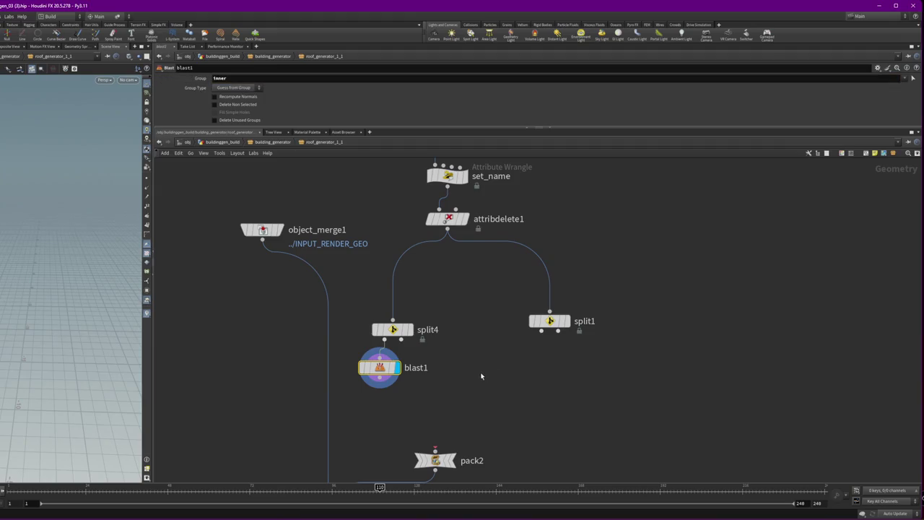
pyautogui.moveTo(371, 357)
pyautogui.mouseDown()
pyautogui.moveTo(453, 379)
pyautogui.moveTo(511, 370)
pyautogui.moveTo(455, 274)
pyautogui.mouseUp()
pyautogui.click(410, 330)
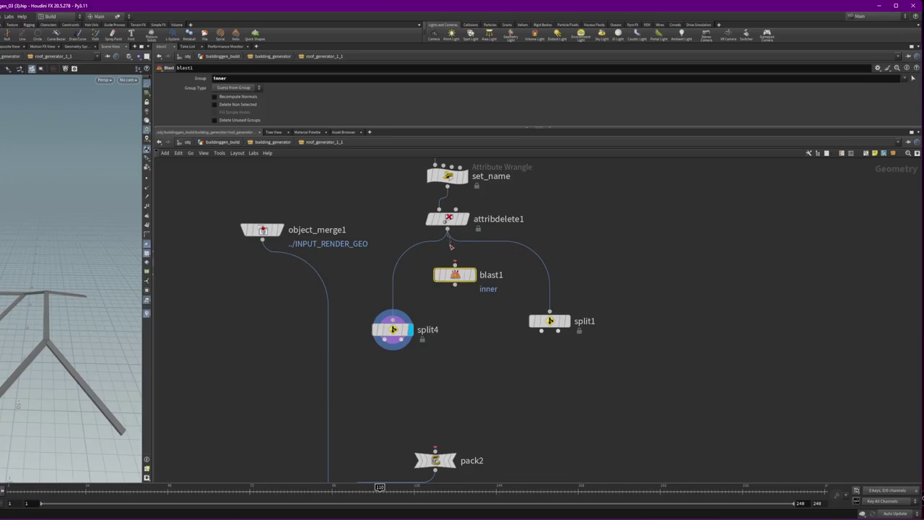
pyautogui.click(473, 275)
# Step: Set blast1's groups to 'inner end' and compare its output with split1's
pyautogui.moveTo(596, 375); pyautogui.dragTo(534, 295)
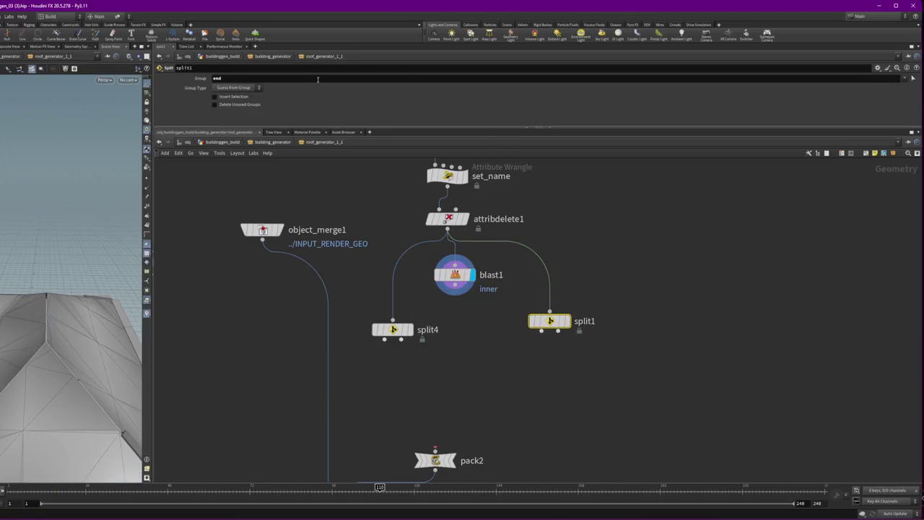
pyautogui.click(248, 78)
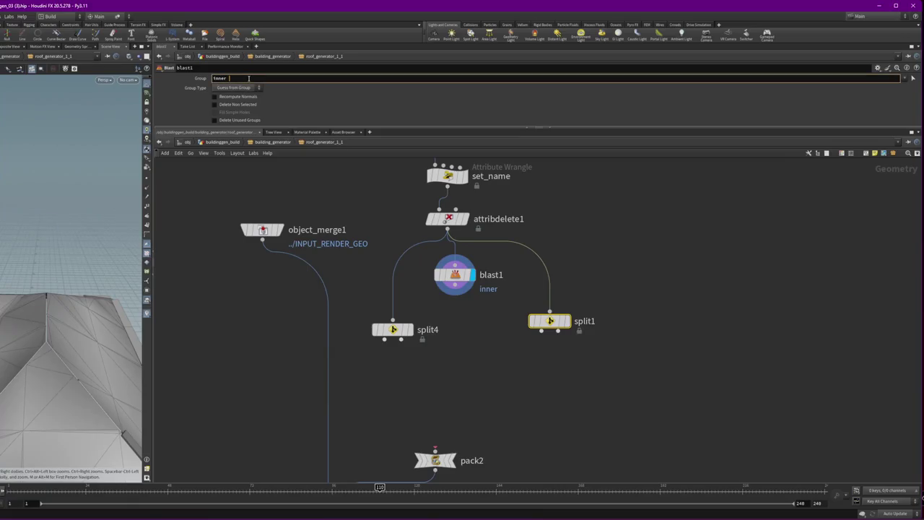
pyautogui.press('Return')
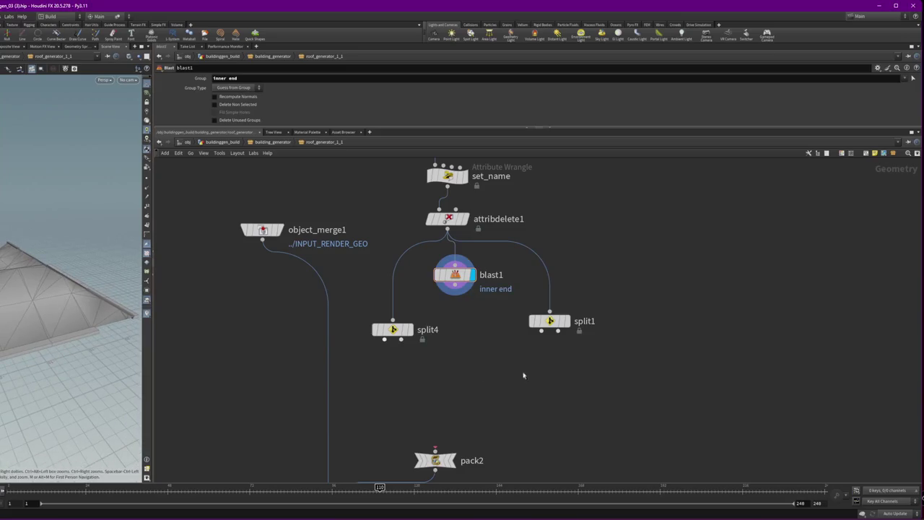
pyautogui.click(567, 321)
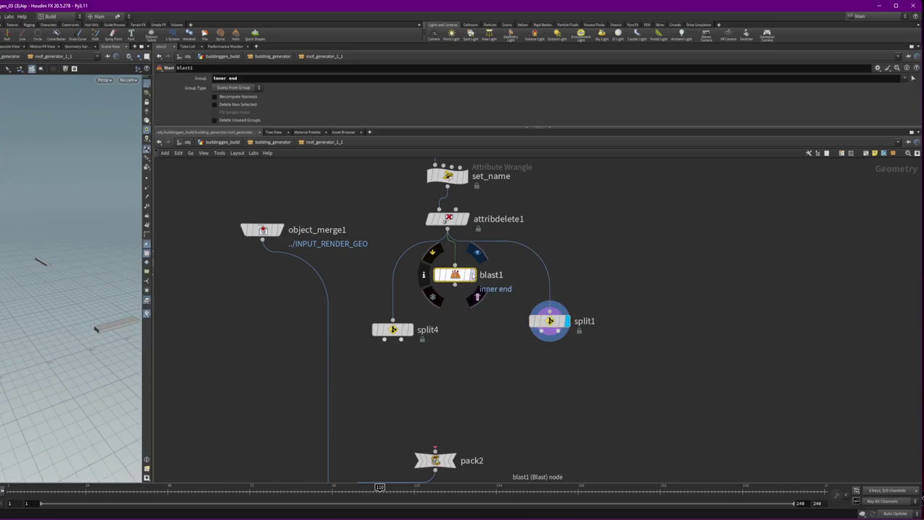
pyautogui.click(473, 275)
pyautogui.click(224, 78)
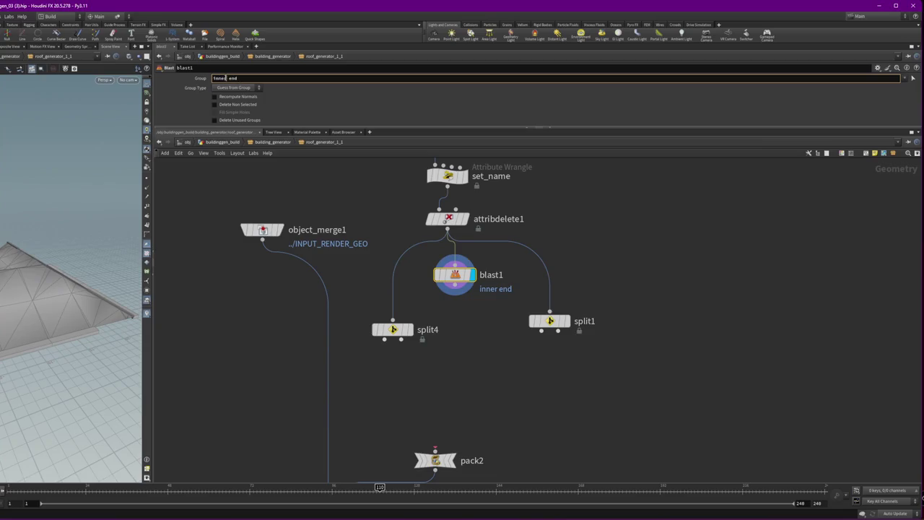
pyautogui.write(',')
pyautogui.press('Return')
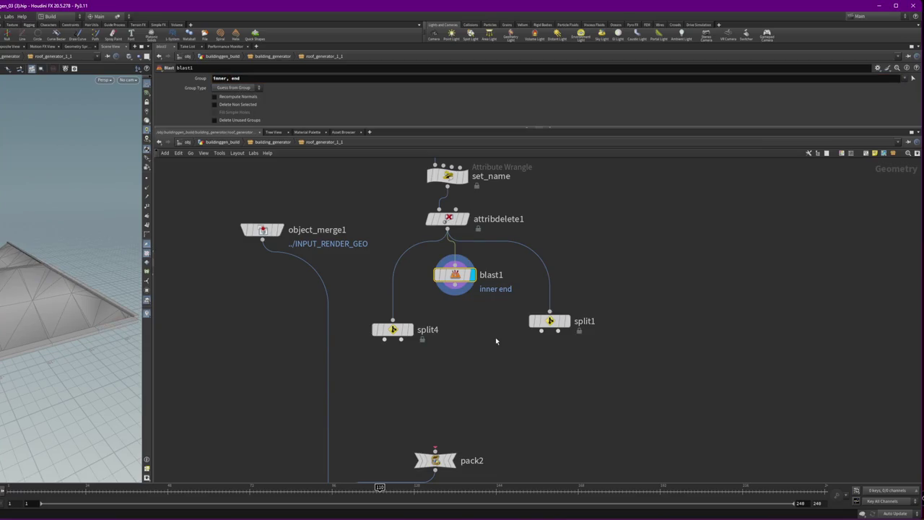
pyautogui.moveTo(458, 274); pyautogui.dragTo(465, 290)
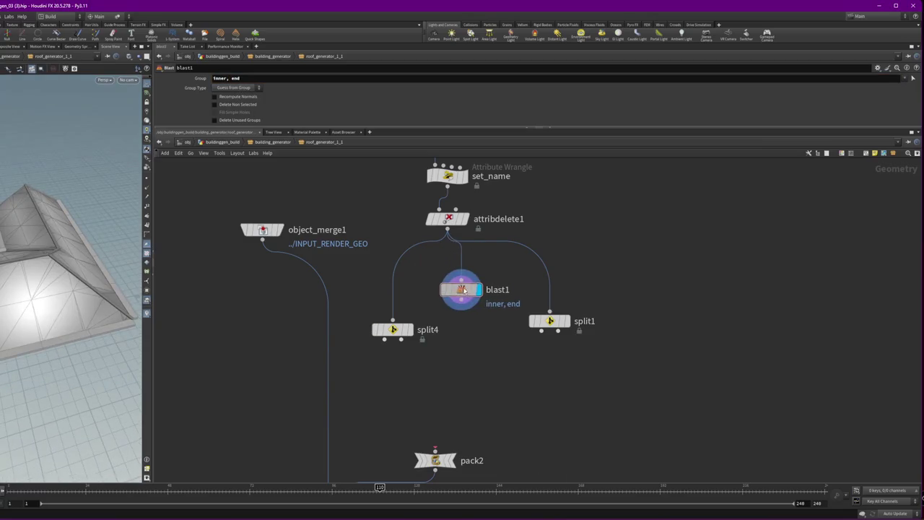
# Step: Turn off Delete Non Selected, clear the Group field, and pick inner and end from the dropdown
pyautogui.click(240, 105)
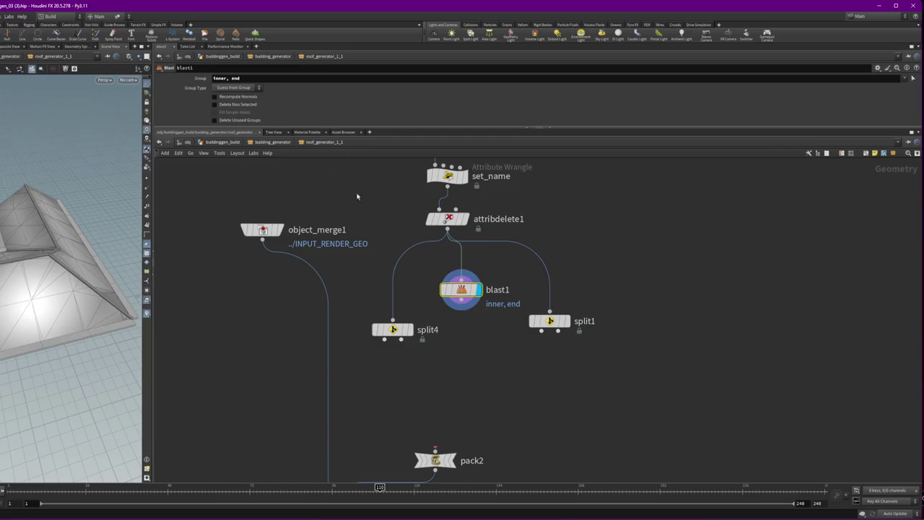
pyautogui.click(256, 78)
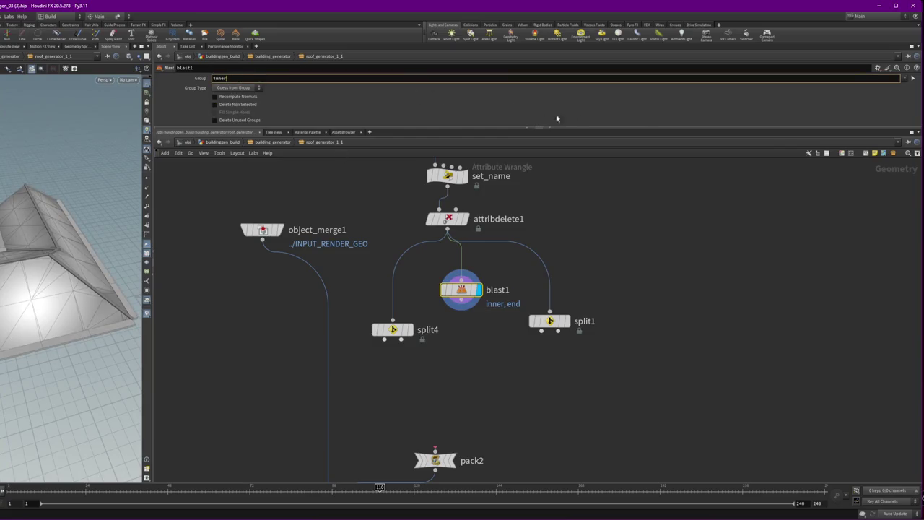
pyautogui.press('BackSpace')
pyautogui.press('BackSpace')
pyautogui.press('Return')
pyautogui.click(905, 77)
pyautogui.click(893, 126)
pyautogui.click(905, 77)
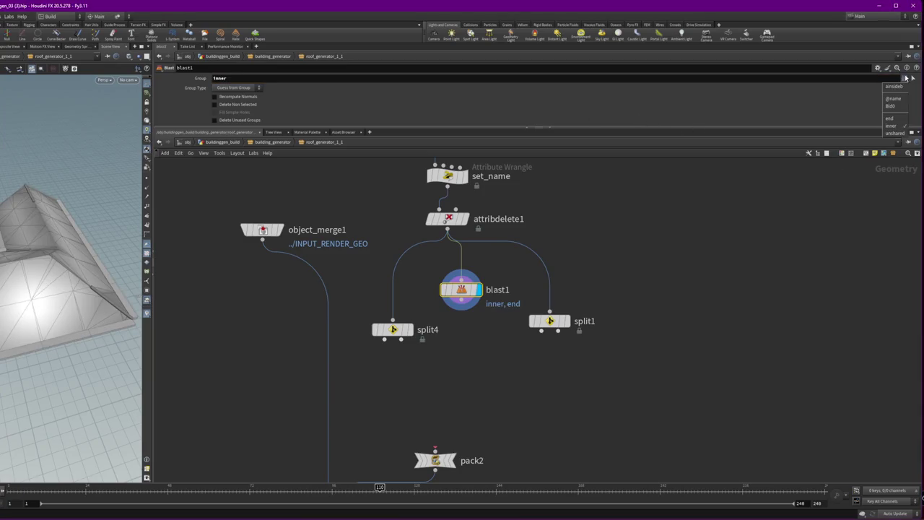
pyautogui.click(900, 118)
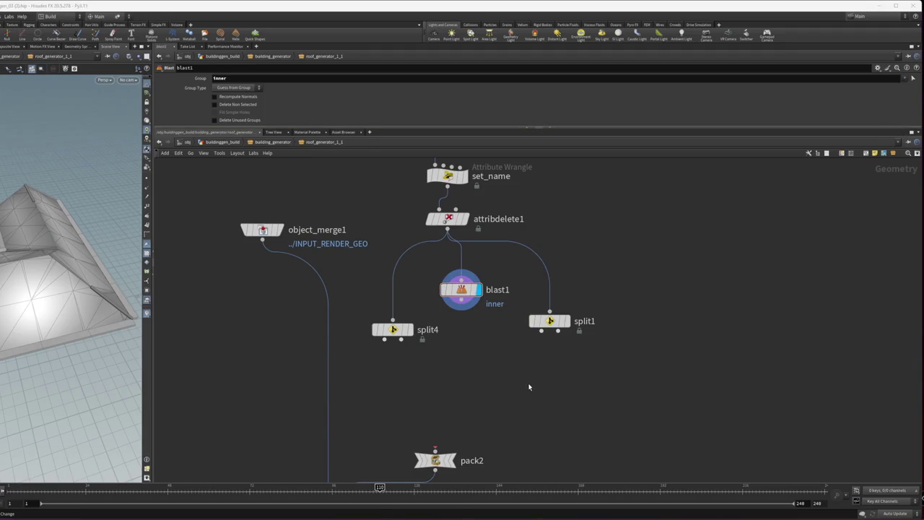
pyautogui.click(905, 78)
pyautogui.click(900, 119)
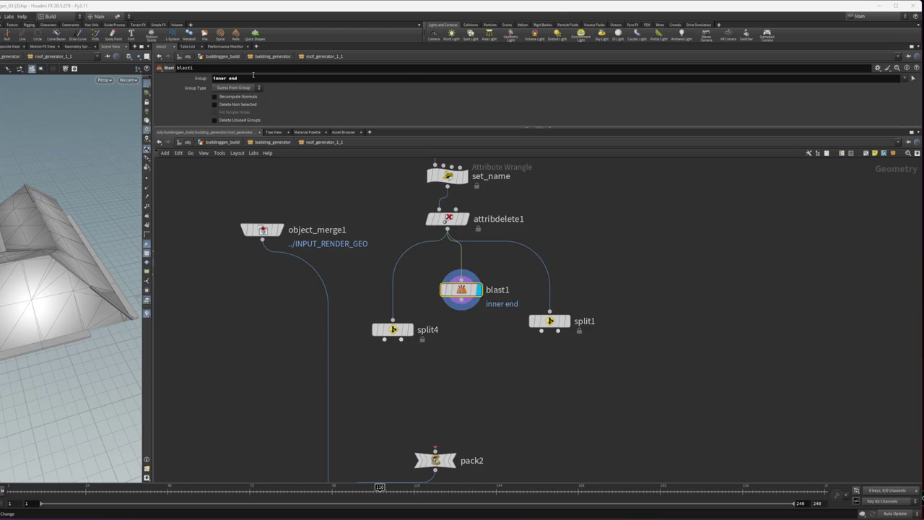
pyautogui.scroll(2, 488, 352)
# Step: Check switchif10, display merge3's output, and inspect merge10
pyautogui.moveTo(599, 417); pyautogui.dragTo(363, 315)
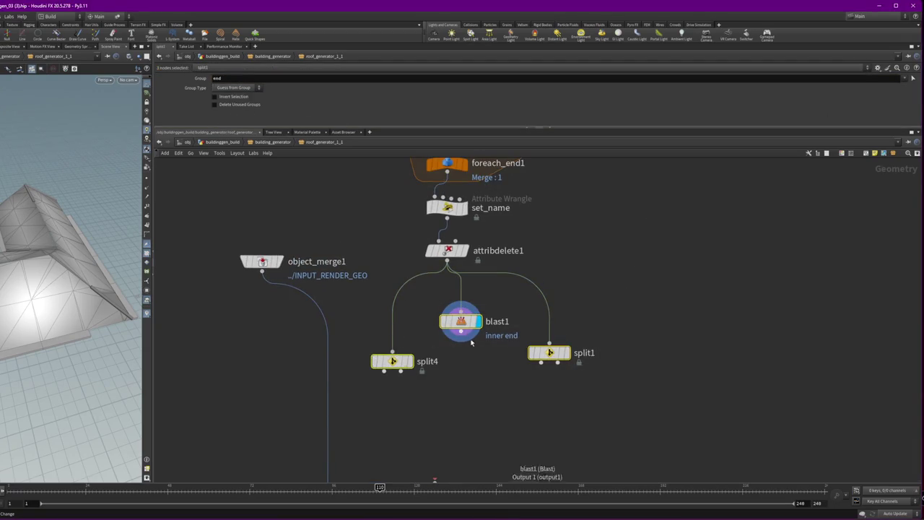
pyautogui.scroll(-8, 466, 341)
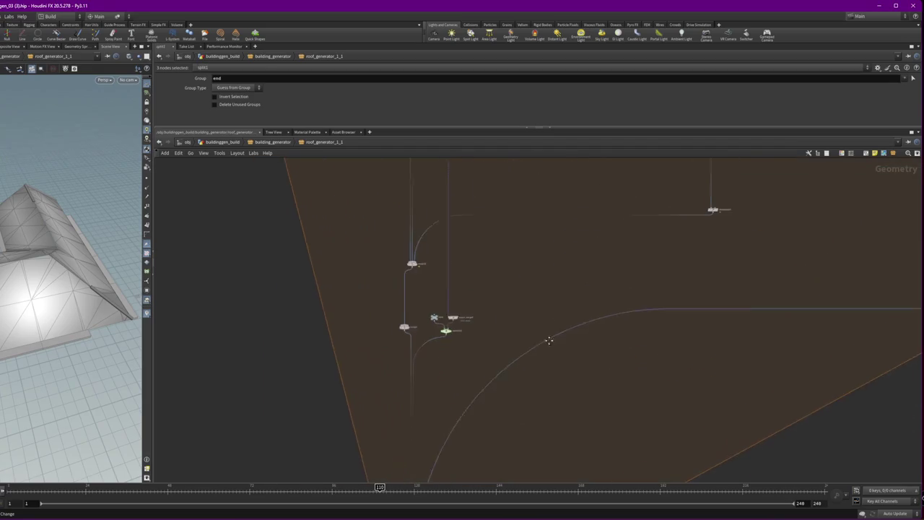
pyautogui.scroll(5, 455, 293)
pyautogui.click(447, 355)
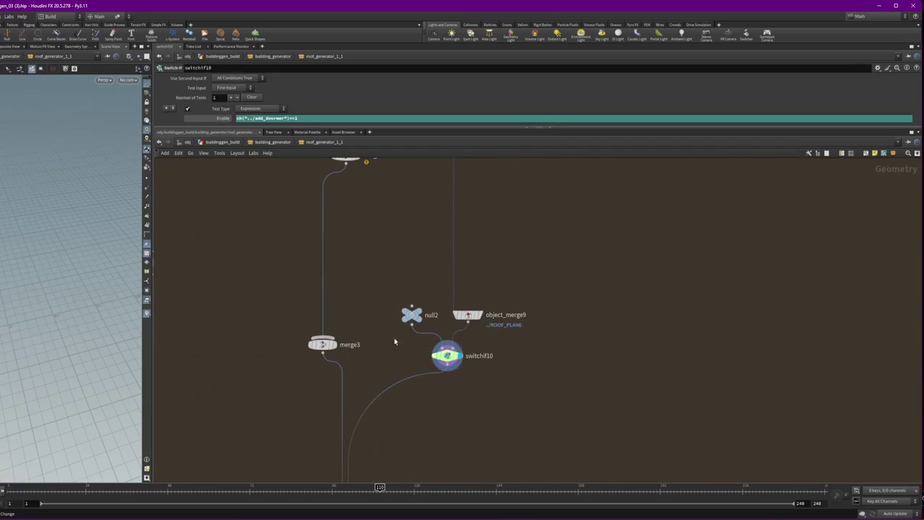
pyautogui.click(346, 352)
pyautogui.click(322, 344)
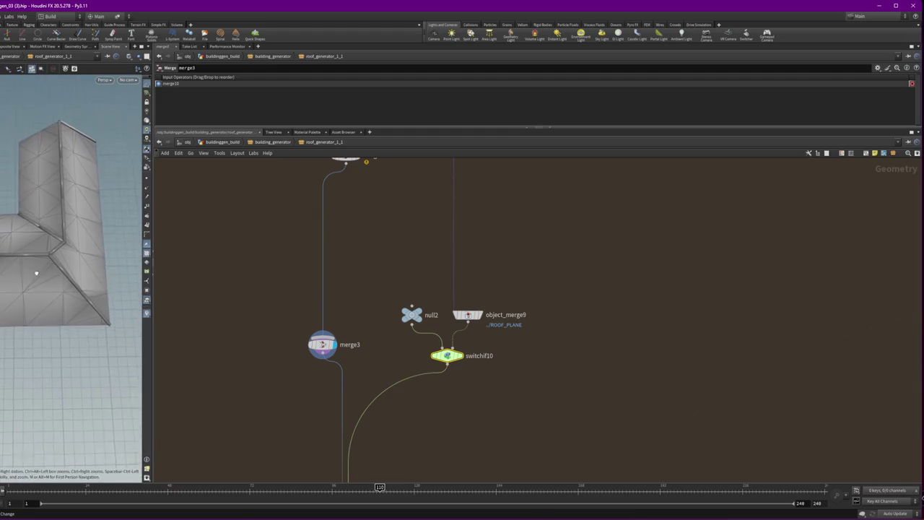
pyautogui.click(348, 310)
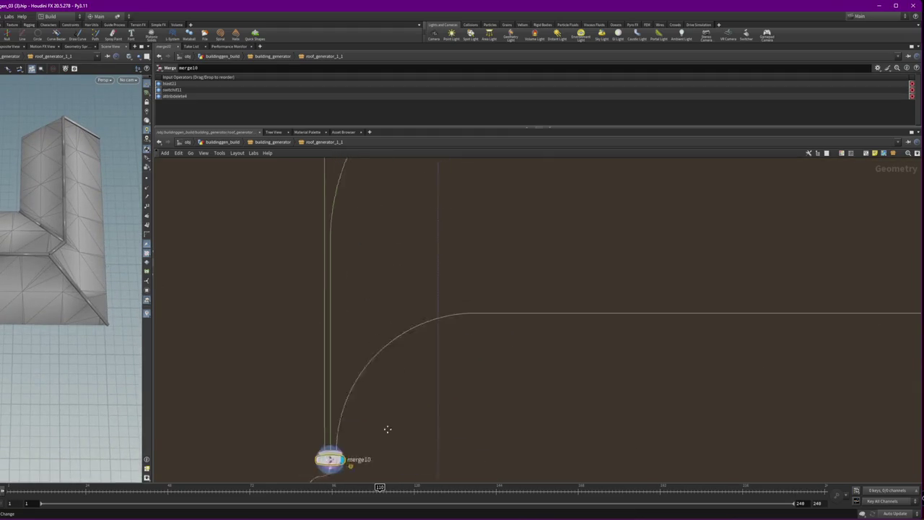
# Step: Display switchif11 and blast21, check blast21's roof_bp group, select merge10, and search for a group node
pyautogui.click(487, 250)
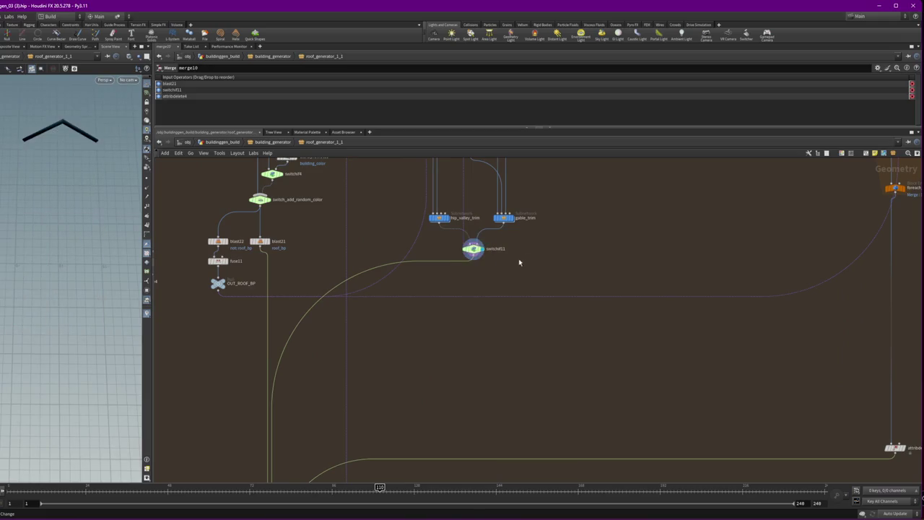
pyautogui.click(271, 244)
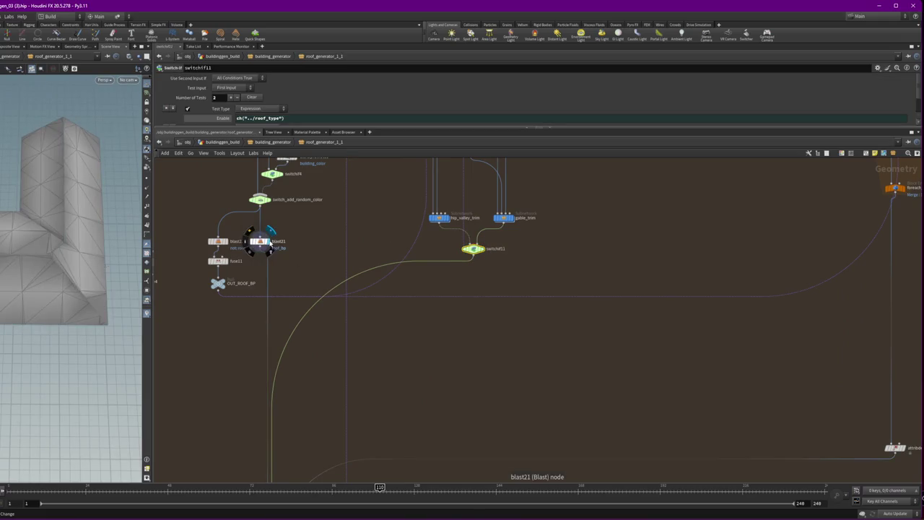
pyautogui.scroll(3, 271, 245)
pyautogui.click(232, 233)
pyautogui.scroll(-3, 354, 334)
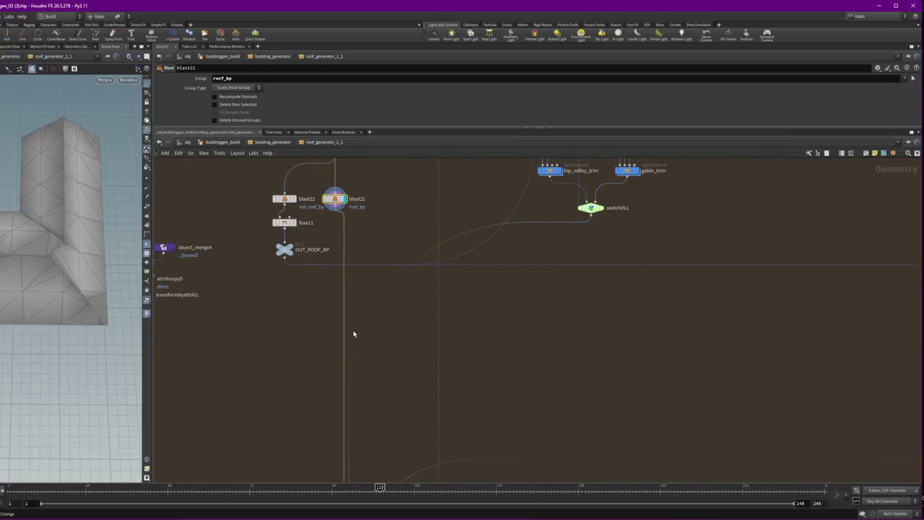
pyautogui.moveTo(31, 237); pyautogui.dragTo(72, 209)
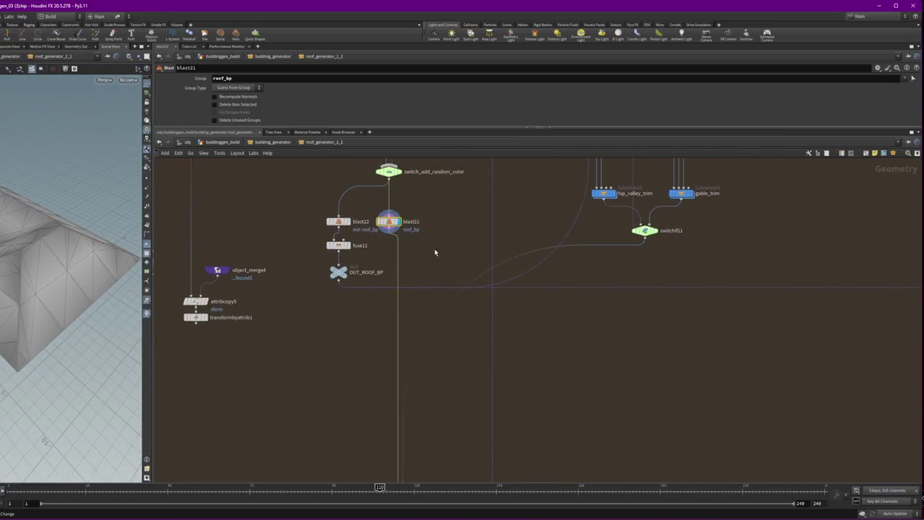
pyautogui.scroll(-5, 372, 215)
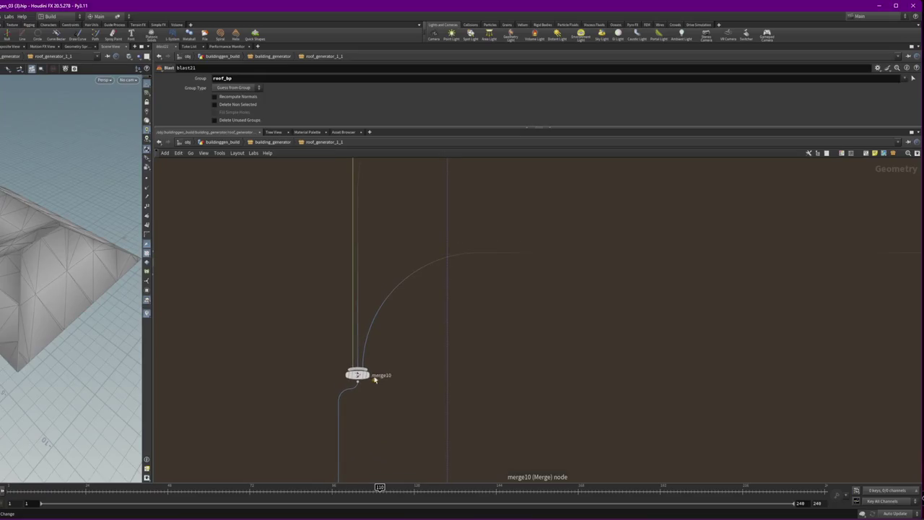
pyautogui.click(358, 375)
pyautogui.scroll(-5, 388, 256)
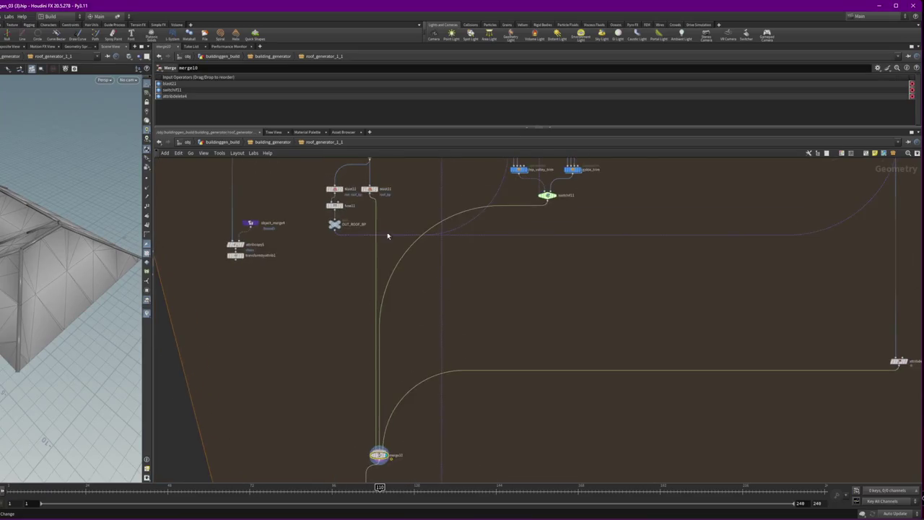
pyautogui.press('Tab')
pyautogui.write('group')
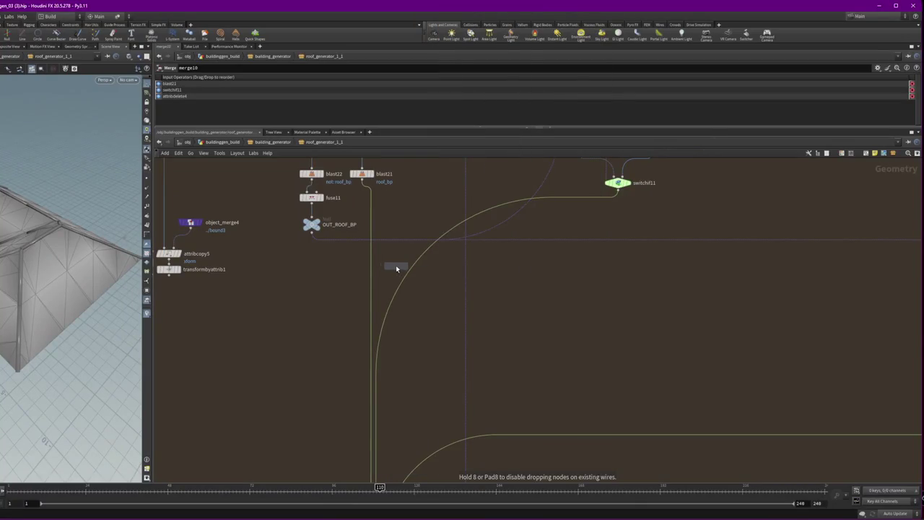
# Step: Place Group Create node group7 on blast21's output and name its group RoofSurface
pyautogui.click(396, 265)
pyautogui.moveTo(396, 265); pyautogui.dragTo(361, 269)
pyautogui.click(257, 78)
pyautogui.write('s')
pyautogui.press('BackSpace')
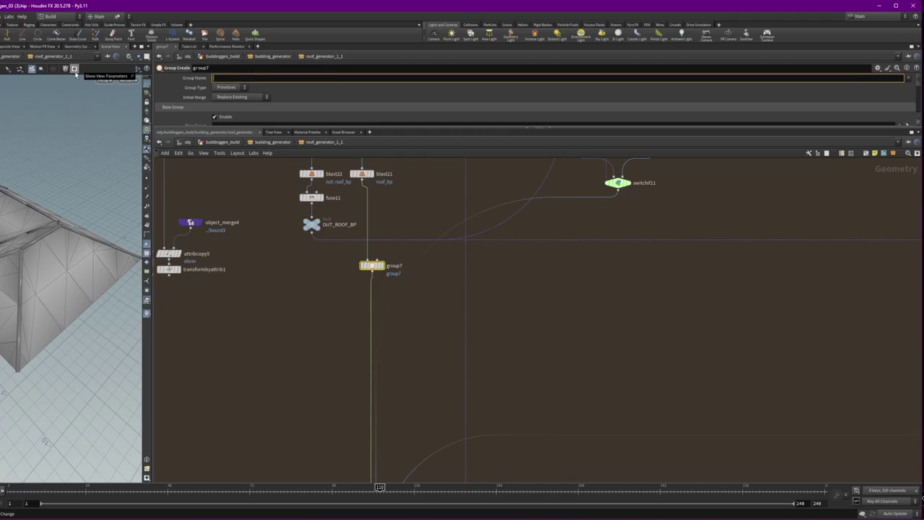
pyautogui.write('face')
pyautogui.press('Return')
pyautogui.moveTo(520, 403); pyautogui.dragTo(520, 89)
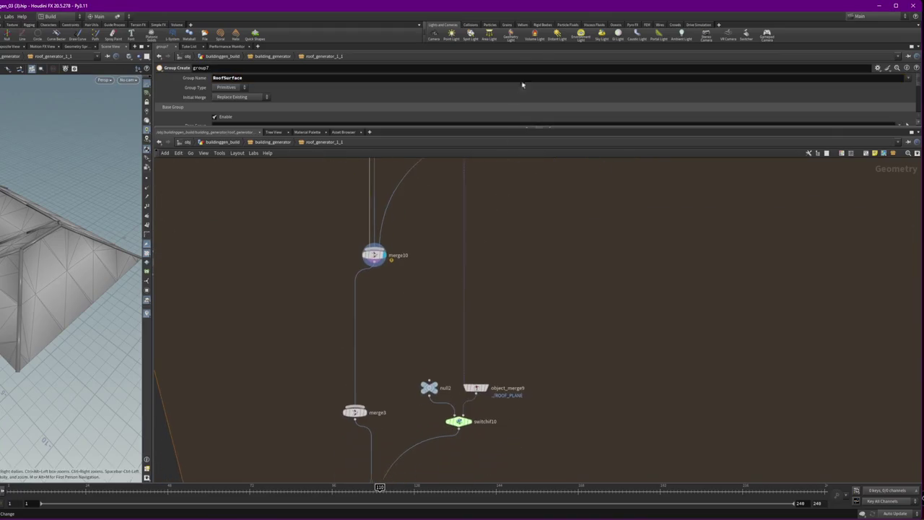
pyautogui.moveTo(542, 397); pyautogui.dragTo(523, 214)
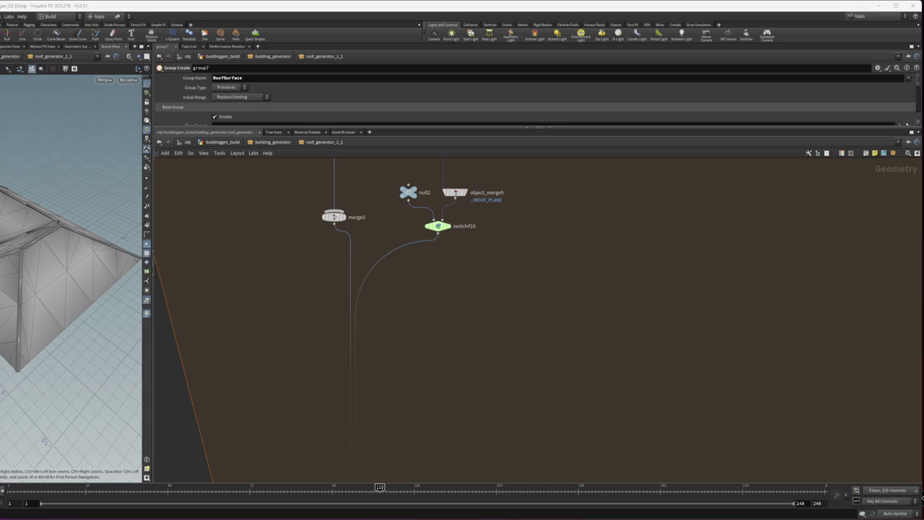
pyautogui.moveTo(479, 257)
pyautogui.mouseDown()
pyautogui.moveTo(479, 407)
pyautogui.moveTo(439, 150)
pyautogui.mouseUp()
pyautogui.scroll(-5, 441, 284)
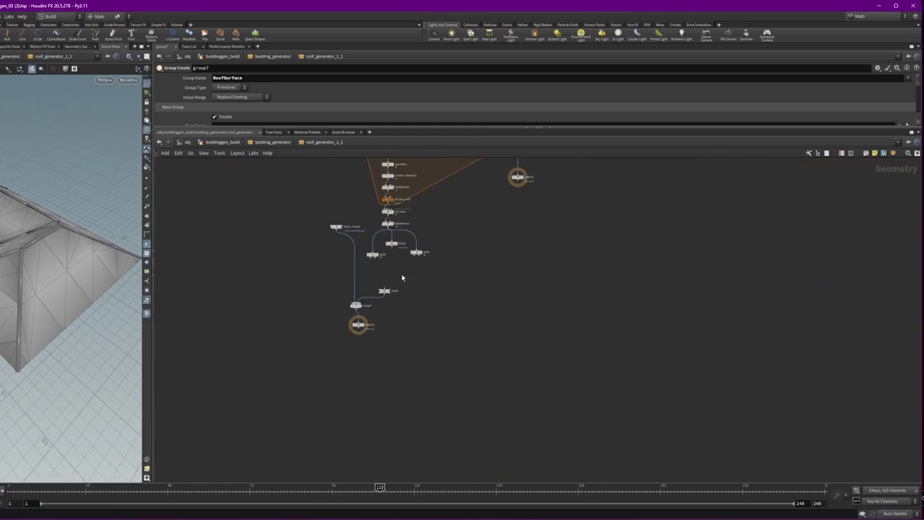
# Step: Add RoofSurface to blast1's groups, enable Delete Non Selected, and align blast1 beside split4 and split1
pyautogui.scroll(4, 411, 238)
pyautogui.click(411, 197)
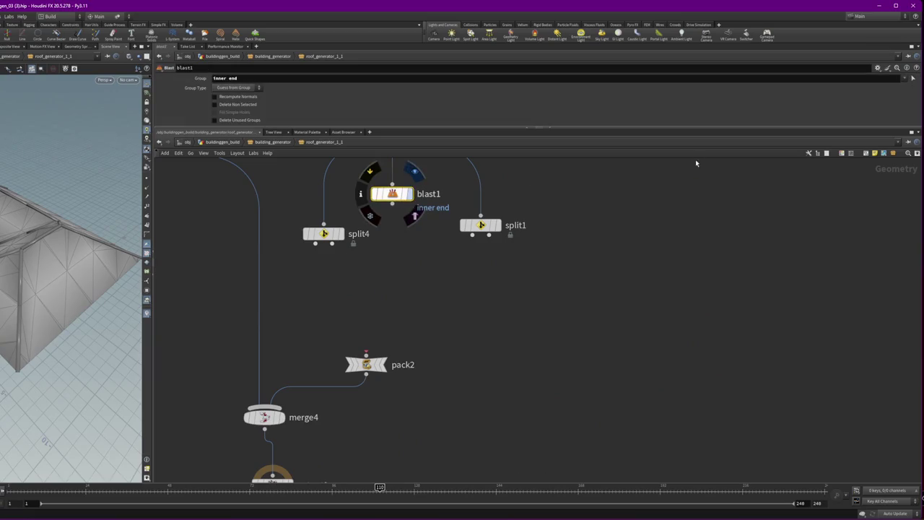
pyautogui.click(905, 79)
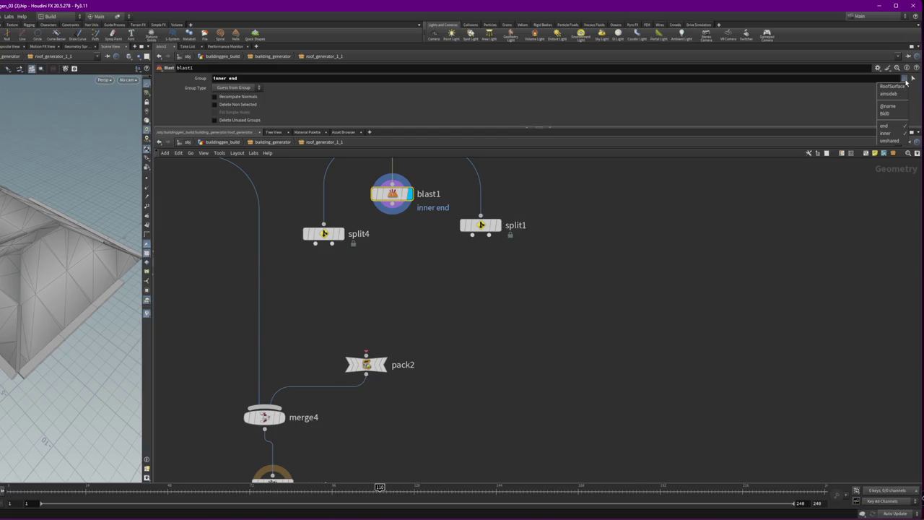
pyautogui.click(904, 82)
pyautogui.click(906, 79)
pyautogui.click(900, 84)
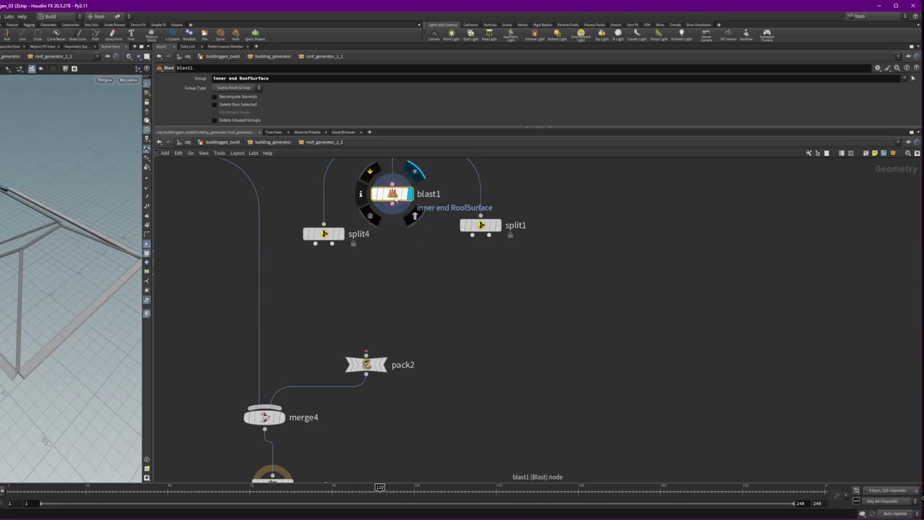
pyautogui.click(245, 105)
pyautogui.moveTo(399, 226)
pyautogui.mouseDown()
pyautogui.moveTo(399, 233)
pyautogui.moveTo(519, 253)
pyautogui.mouseUp()
pyautogui.moveTo(481, 225)
pyautogui.mouseDown()
pyautogui.moveTo(487, 243)
pyautogui.moveTo(565, 244)
pyautogui.mouseUp()
# Step: Rewire group7 under OUT_ROOF_BP, display merge10's roof output, and start a wire from the merge
pyautogui.click(506, 244)
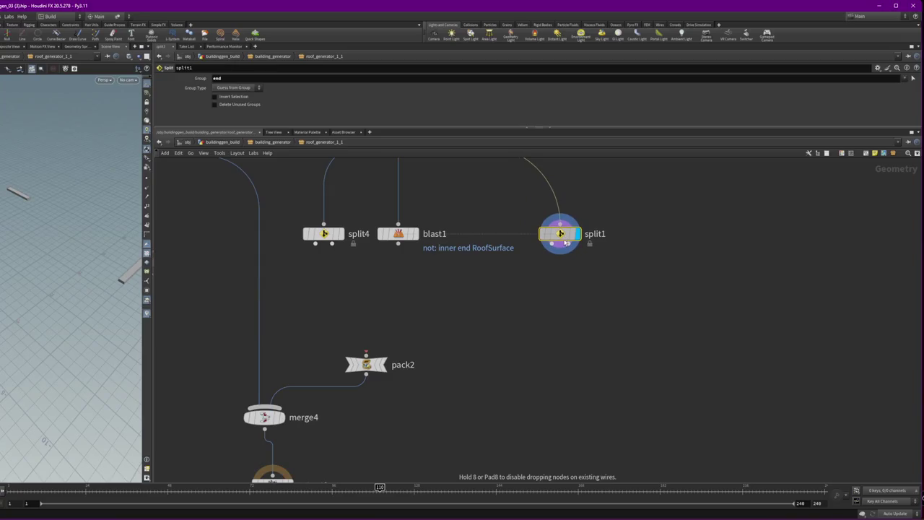
pyautogui.scroll(-3, 484, 315)
pyautogui.scroll(-5, 485, 316)
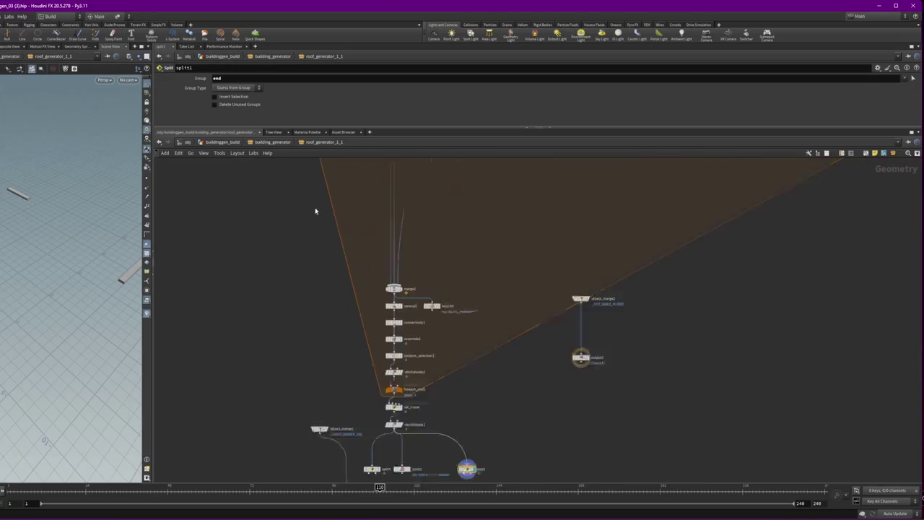
pyautogui.scroll(6, 482, 303)
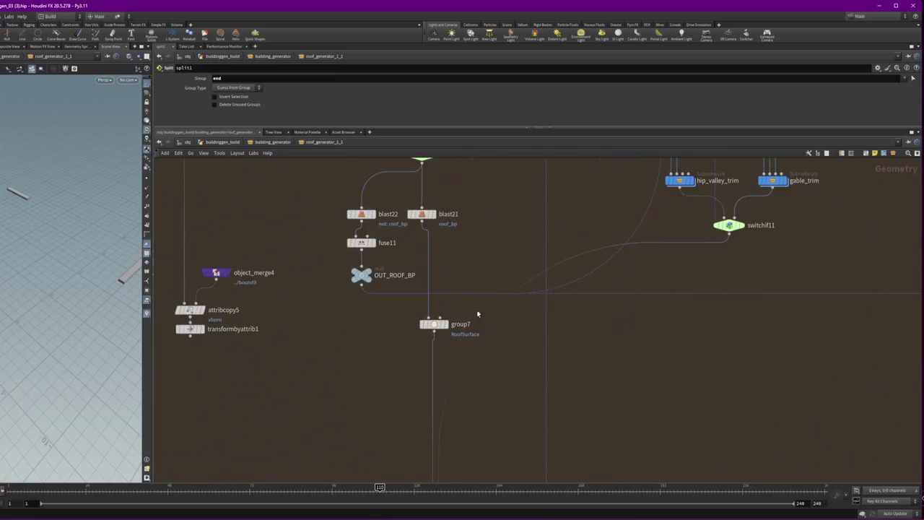
pyautogui.moveTo(433, 324); pyautogui.dragTo(370, 322)
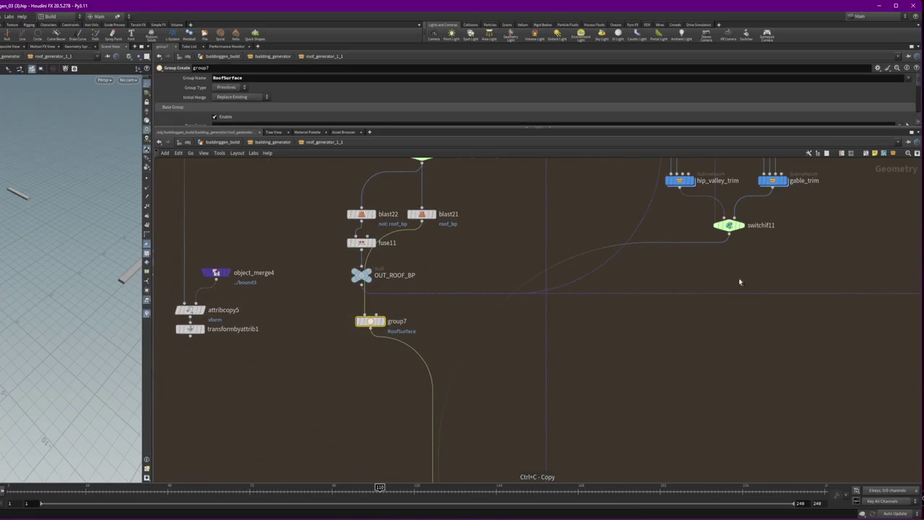
pyautogui.click(731, 225)
pyautogui.scroll(-5, 681, 272)
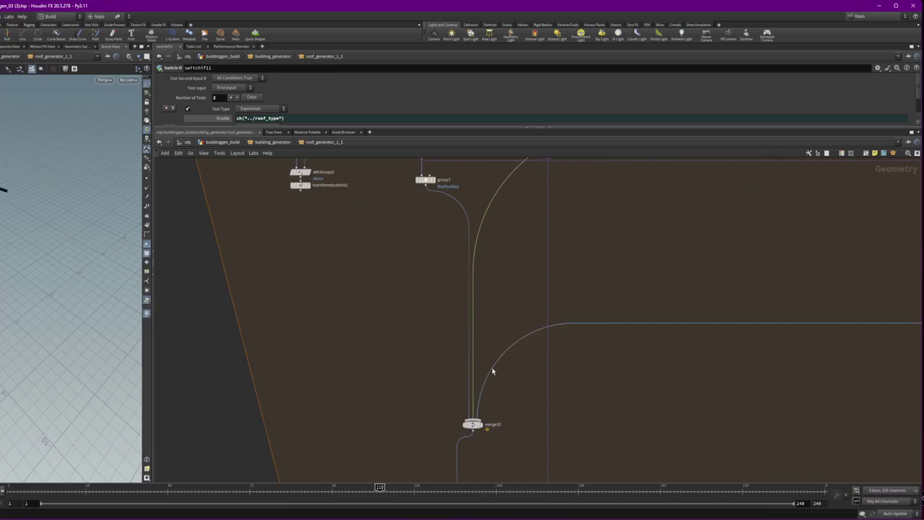
pyautogui.click(486, 357)
pyautogui.scroll(-3, 476, 361)
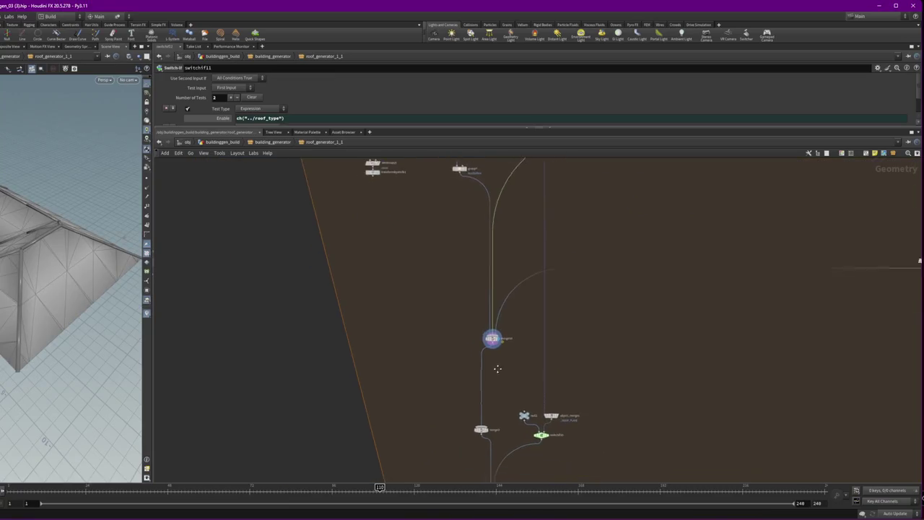
pyautogui.moveTo(481, 416)
pyautogui.mouseDown()
pyautogui.moveTo(464, 419)
pyautogui.moveTo(482, 417)
pyautogui.mouseUp()
# Step: Connect the merge, paste a Group Create node renamed to Trim as group8, and display it
pyautogui.moveTo(494, 332)
pyautogui.mouseDown()
pyautogui.moveTo(514, 342)
pyautogui.moveTo(519, 368)
pyautogui.moveTo(506, 363)
pyautogui.mouseUp()
pyautogui.scroll(5, 513, 397)
pyautogui.hotkey('ctrl', 'v')
pyautogui.click(261, 80)
pyautogui.press('BackSpace')
pyautogui.write('Trim')
pyautogui.press('Return')
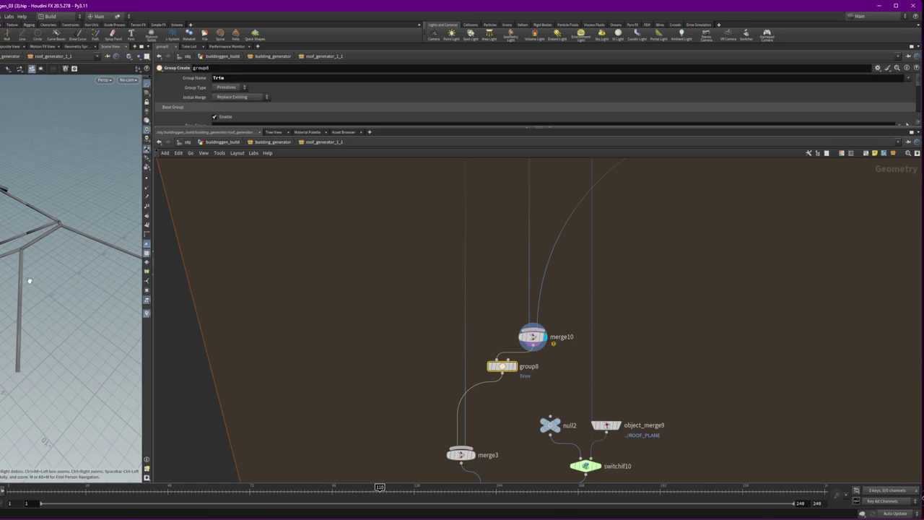
pyautogui.moveTo(542, 376); pyautogui.dragTo(444, 271)
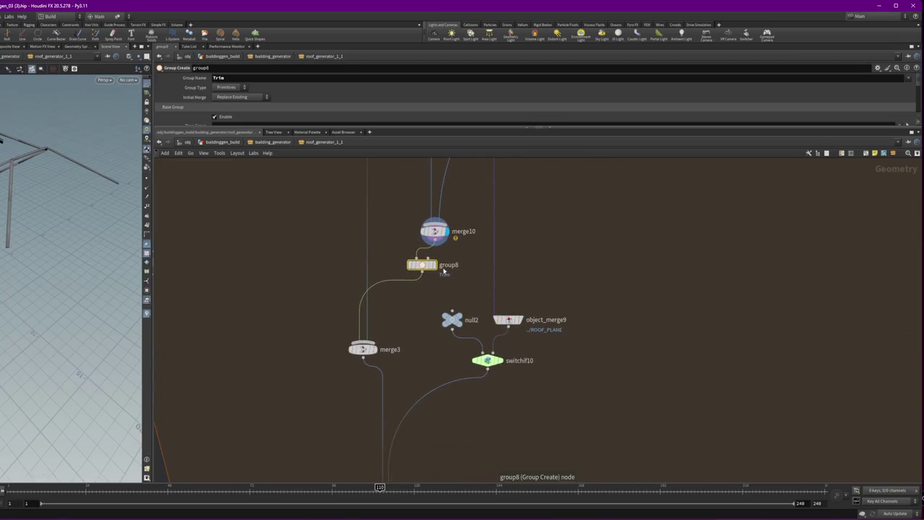
pyautogui.click(435, 265)
# Step: Move the null2, object_merge9 and switchif10 branch up-right and display switchif10
pyautogui.scroll(-5, 446, 332)
pyautogui.scroll(3, 445, 332)
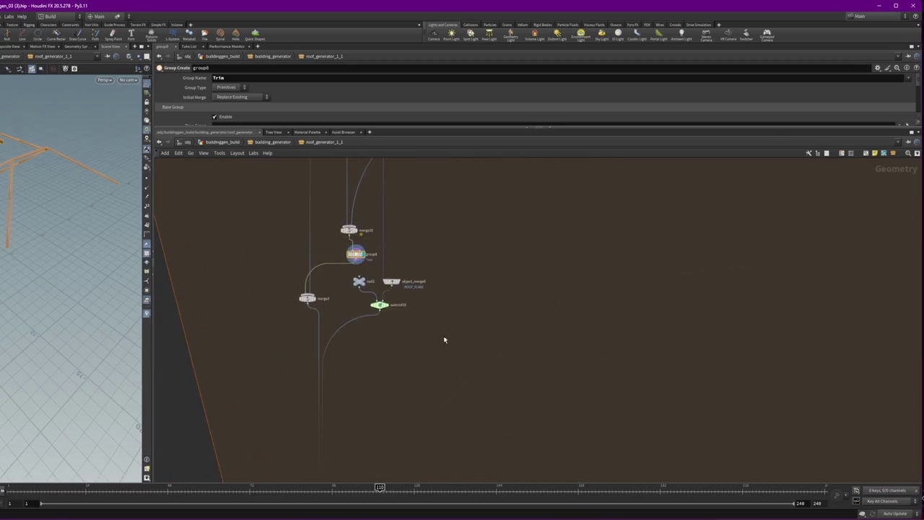
pyautogui.moveTo(446, 332); pyautogui.dragTo(351, 276)
pyautogui.moveTo(402, 311); pyautogui.dragTo(455, 291)
pyautogui.click(442, 286)
pyautogui.click(434, 286)
# Step: Show the foreach_end14 loop result in the viewport
pyautogui.scroll(-3, 595, 286)
pyautogui.moveTo(595, 287); pyautogui.dragTo(288, 299)
pyautogui.moveTo(518, 226); pyautogui.dragTo(528, 316)
pyautogui.scroll(2, 470, 256)
pyautogui.scroll(3, 635, 374)
pyautogui.click(634, 375)
# Step: Paste a group9 node beneath foreach_end14 and name its group Gutter
pyautogui.moveTo(716, 425); pyautogui.dragTo(717, 359)
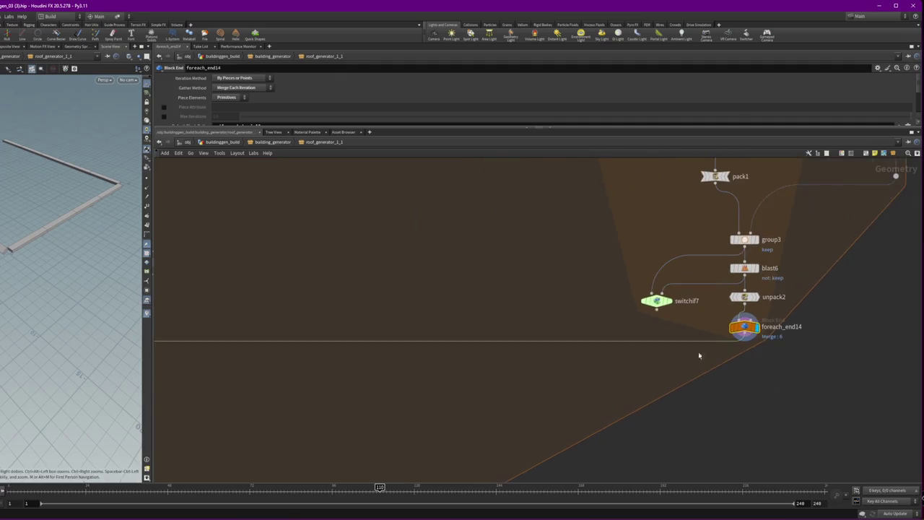
pyautogui.hotkey('ctrl', 'v')
pyautogui.moveTo(512, 361)
pyautogui.mouseDown()
pyautogui.moveTo(533, 355)
pyautogui.moveTo(517, 357)
pyautogui.mouseUp()
pyautogui.doubleClick(228, 77)
pyautogui.write('c')
pyautogui.write('er')
pyautogui.press('Return')
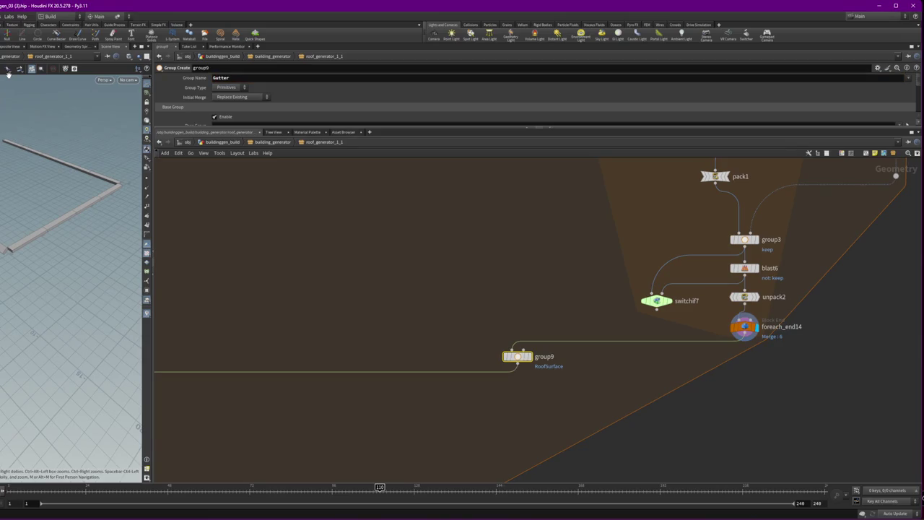
# Step: Delete the split nodes near the end of the roof network
pyautogui.scroll(-3, 429, 306)
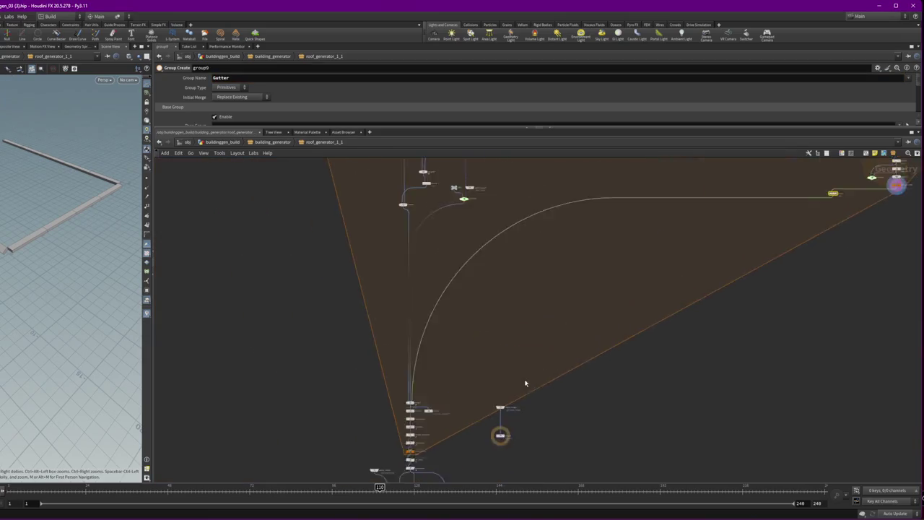
pyautogui.scroll(3, 424, 325)
pyautogui.click(394, 282)
pyautogui.click(351, 282)
pyautogui.moveTo(527, 321); pyautogui.dragTo(462, 260)
pyautogui.press('Delete')
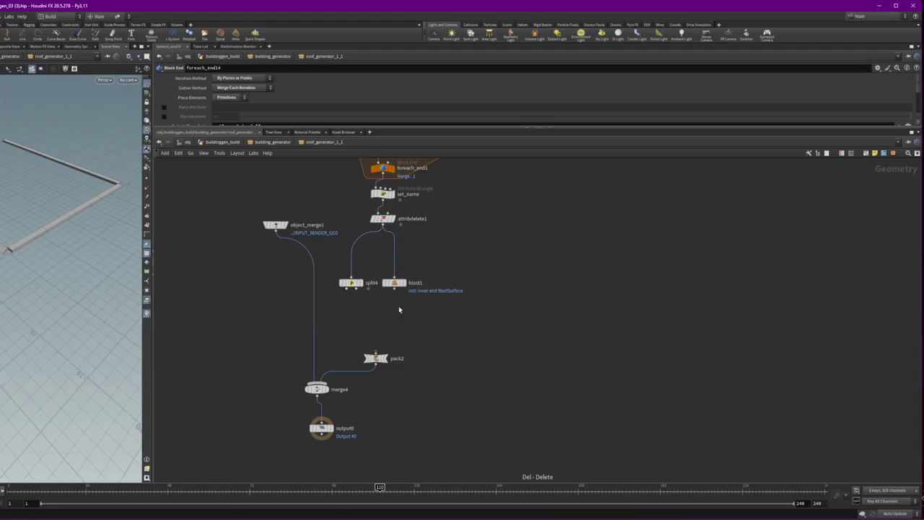
# Step: Wire blast1 directly under attribdelete1
pyautogui.moveTo(396, 283)
pyautogui.mouseDown()
pyautogui.moveTo(381, 275)
pyautogui.moveTo(379, 252)
pyautogui.mouseUp()
pyautogui.scroll(-3, 417, 293)
pyautogui.click(264, 141)
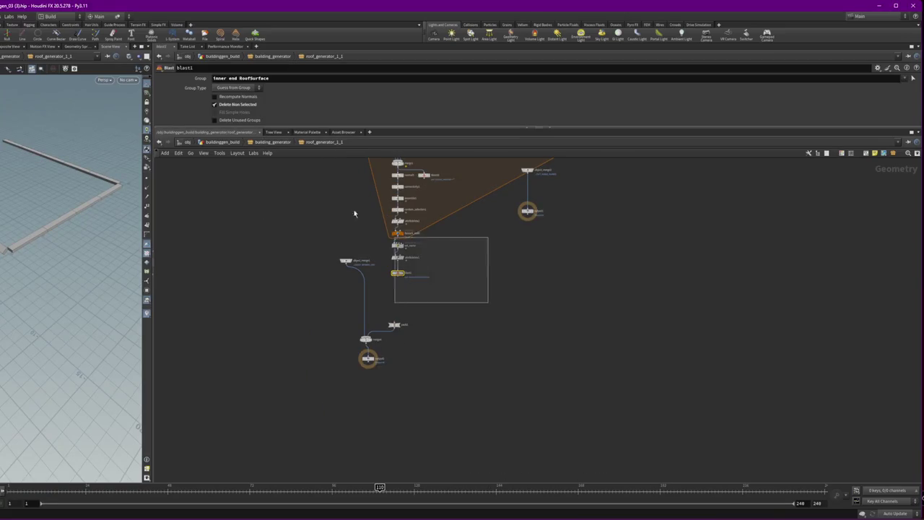
pyautogui.scroll(-3, 596, 329)
pyautogui.moveTo(599, 336)
pyautogui.mouseDown()
pyautogui.moveTo(674, 380)
pyautogui.moveTo(826, 392)
pyautogui.mouseUp()
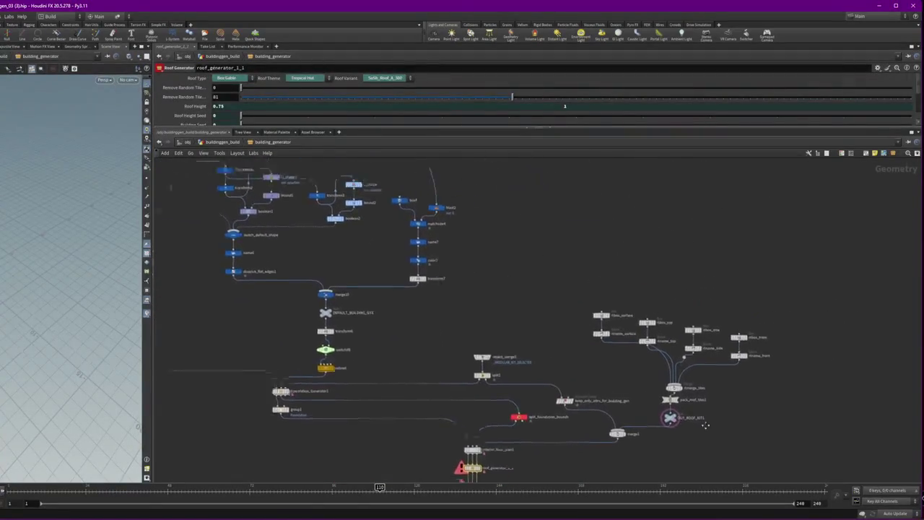
# Step: Copy the assign_unreal_material node from the material_tagger object at /obj
pyautogui.press('u')
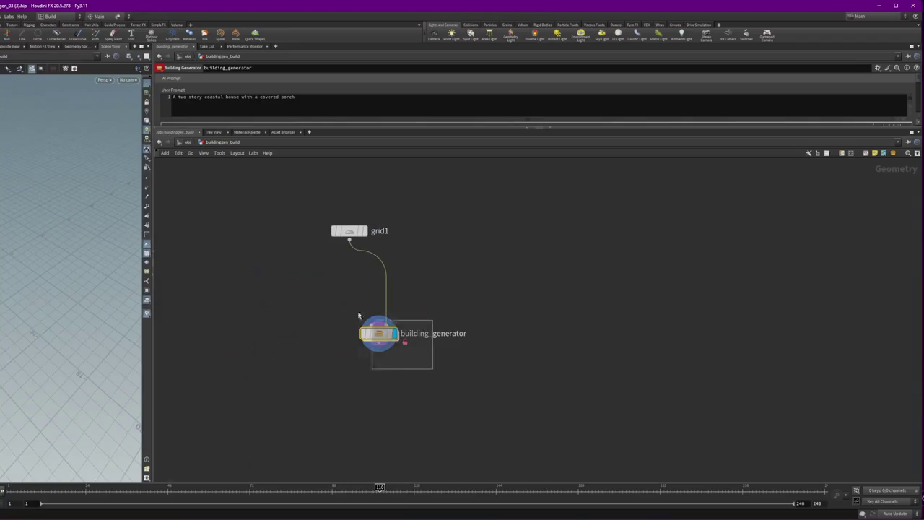
pyautogui.click(185, 143)
pyautogui.click(564, 318)
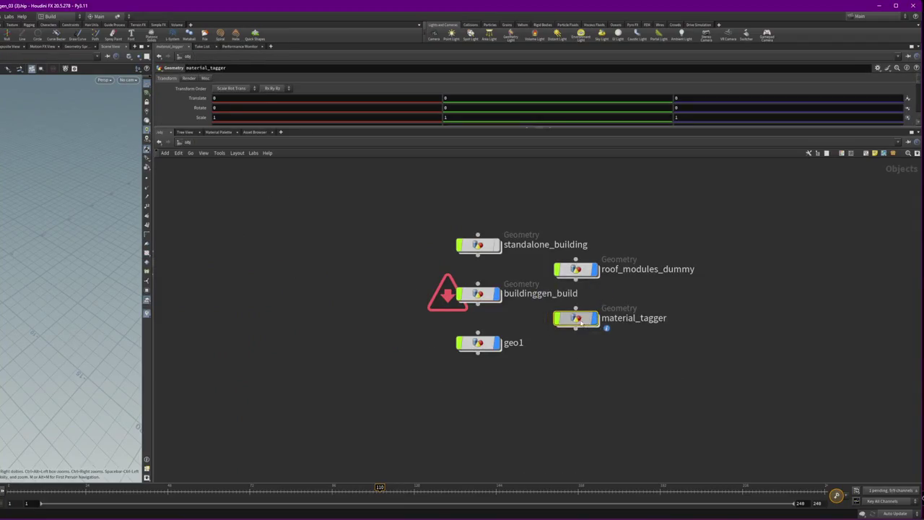
pyautogui.doubleClick(564, 318)
pyautogui.hotkey('ctrl', 'c')
# Step: Return through buildinggen_build and building_generator into roof_generator_1_1 and select blast1
pyautogui.click(188, 143)
pyautogui.doubleClick(478, 293)
pyautogui.doubleClick(378, 334)
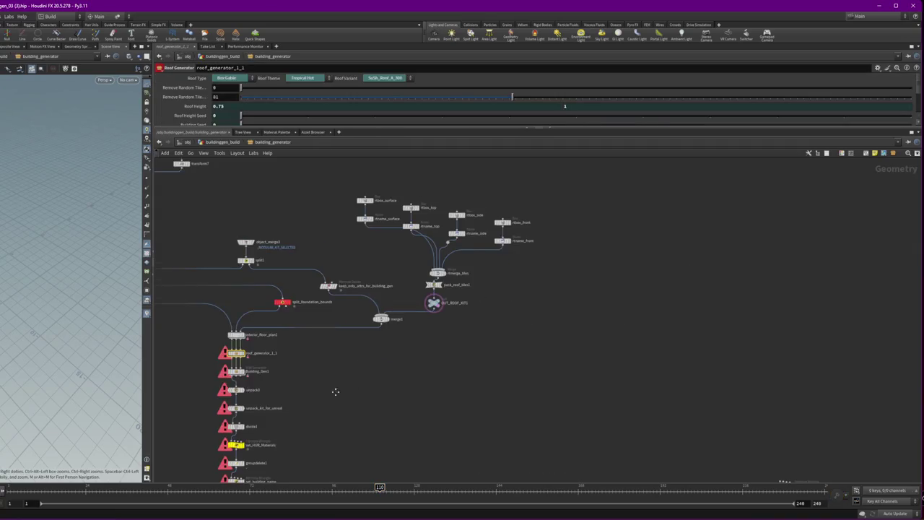
pyautogui.scroll(5, 337, 397)
pyautogui.doubleClick(394, 309)
pyautogui.scroll(5, 372, 340)
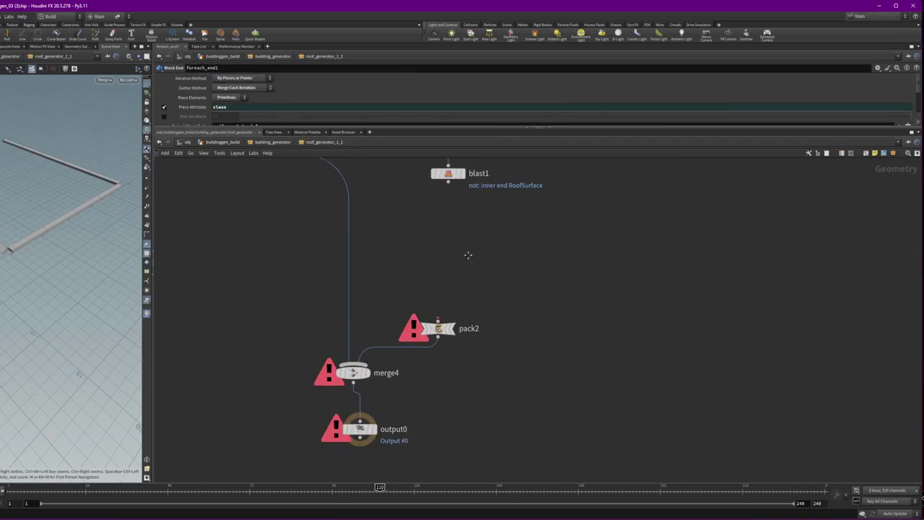
pyautogui.click(458, 267)
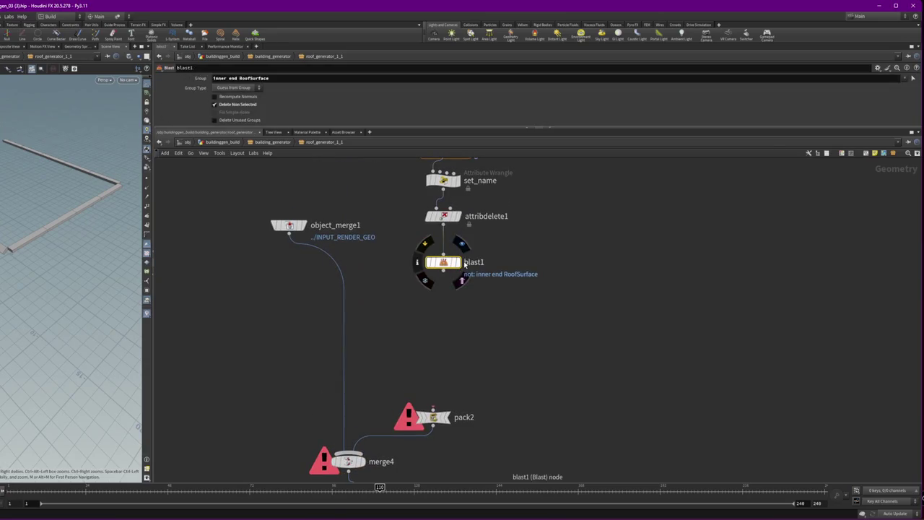
# Step: Clear blast1's Group field and paste assign_unreal_material into the network
pyautogui.doubleClick(241, 77)
pyautogui.tripleClick(240, 77)
pyautogui.press('BackSpace')
pyautogui.press('Return')
pyautogui.hotkey('ctrl', 'v')
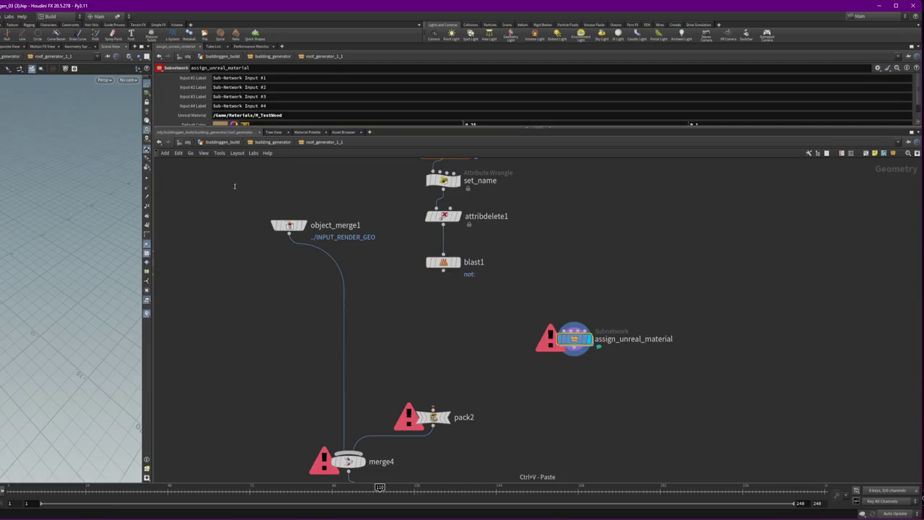
pyautogui.moveTo(213, 129)
pyautogui.mouseDown()
pyautogui.moveTo(213, 206)
pyautogui.moveTo(213, 145)
pyautogui.mouseUp()
# Step: Set blast1 to keep only the RoofSurface group
pyautogui.click(443, 274)
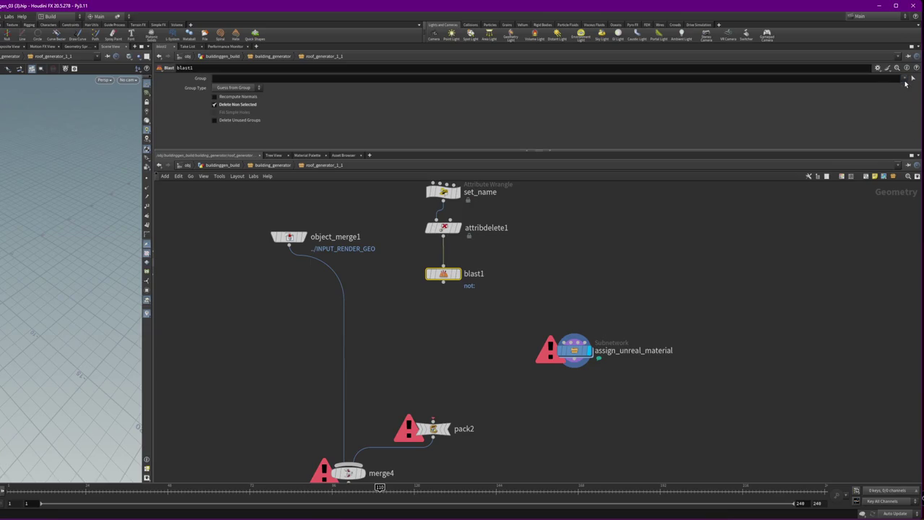
pyautogui.moveTo(463, 281)
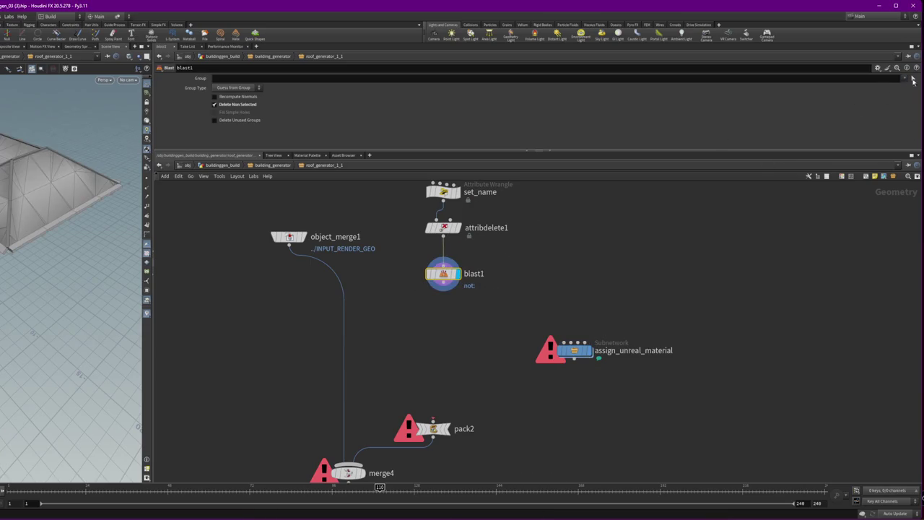
pyautogui.click(905, 78)
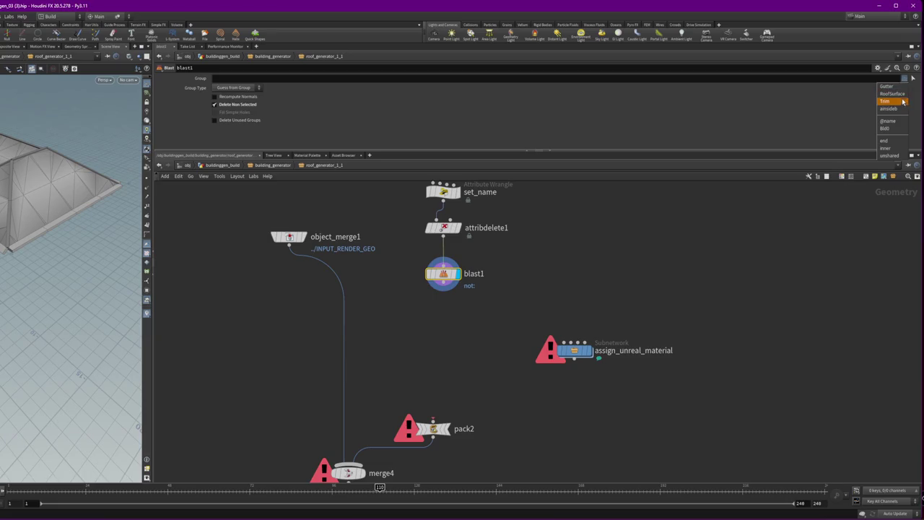
pyautogui.click(892, 94)
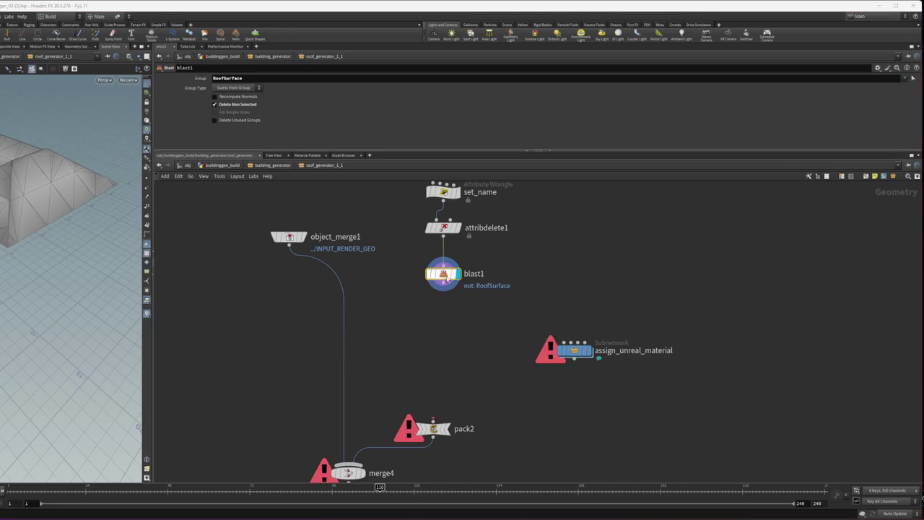
# Step: Duplicate blast1 as blast24 and select assign_unreal_material's material path
pyautogui.keyDown('alt'); pyautogui.moveTo(462, 281); pyautogui.dragTo(543, 288); pyautogui.keyUp('alt')
pyautogui.click(575, 350)
pyautogui.moveTo(292, 114); pyautogui.dragTo(266, 115)
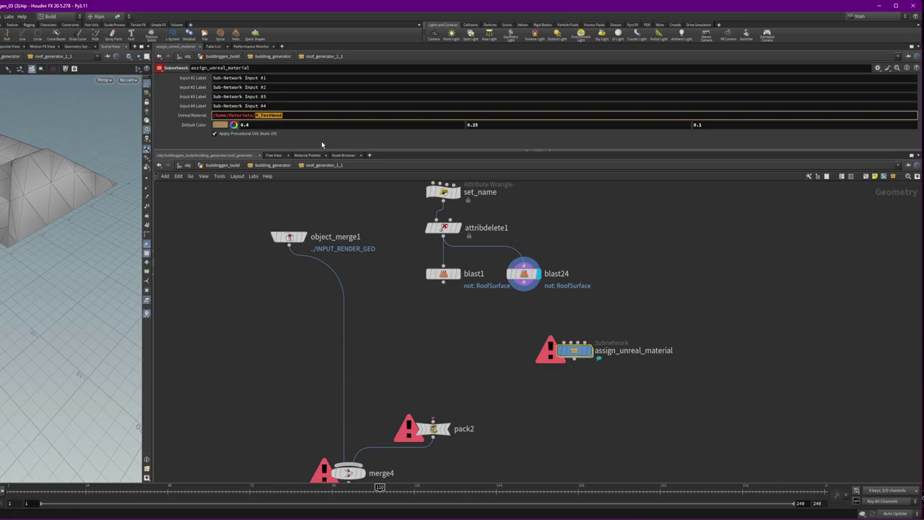
# Step: Set the Unreal Material path to /Game/Materials/RoofSurface
pyautogui.write('Surface')
pyautogui.press('BackSpace')
pyautogui.press('BackSpace')
pyautogui.press('BackSpace')
pyautogui.write('Roof')
pyautogui.write('Surface')
pyautogui.press('Return')
# Step: Feed blast24 into assign_unreal_material and display the textured roof
pyautogui.moveTo(574, 351); pyautogui.dragTo(524, 345)
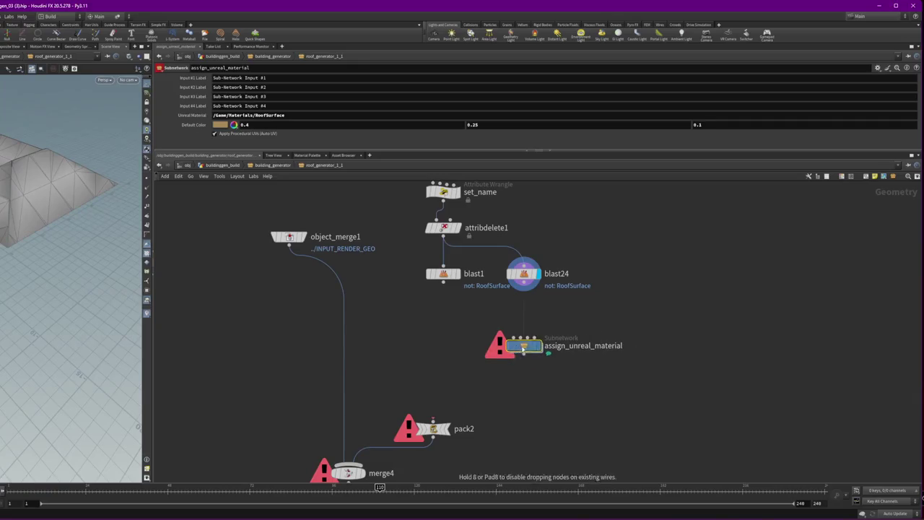
pyautogui.moveTo(540, 280)
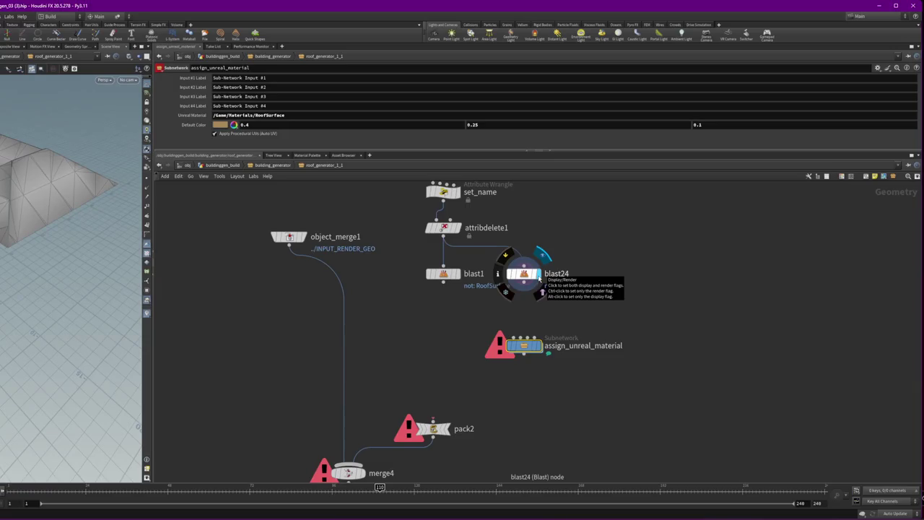
pyautogui.moveTo(524, 284)
pyautogui.mouseDown()
pyautogui.moveTo(516, 329)
pyautogui.moveTo(524, 337)
pyautogui.mouseUp()
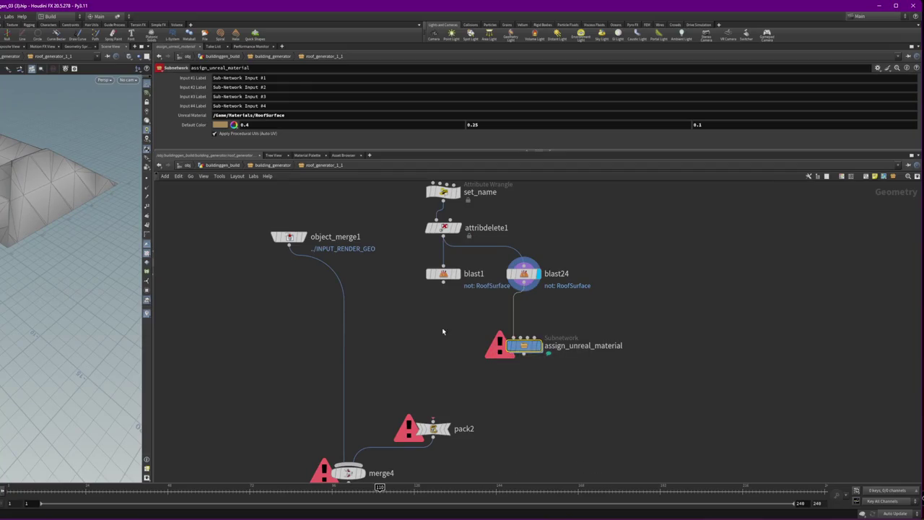
pyautogui.click(547, 357)
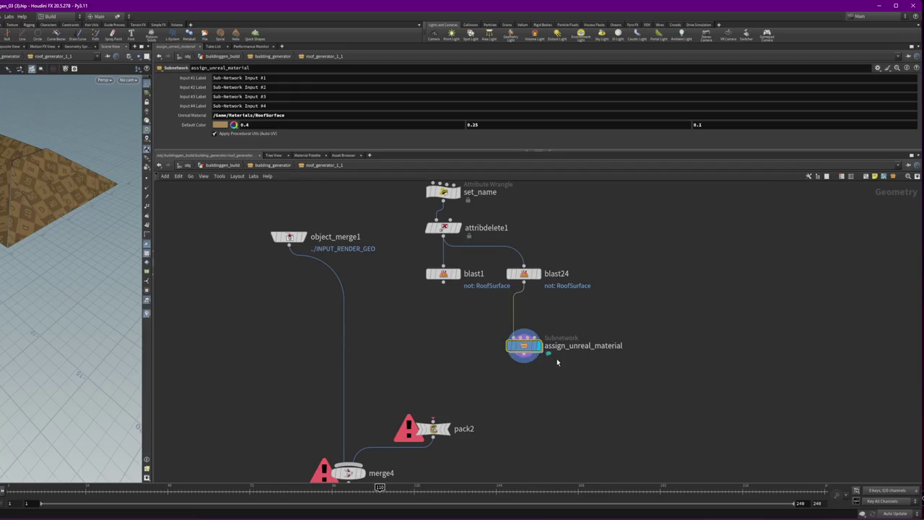
# Step: Pick dark grey 0.1 (191919) as the material's default colour, then reselect blast1
pyautogui.click(223, 125)
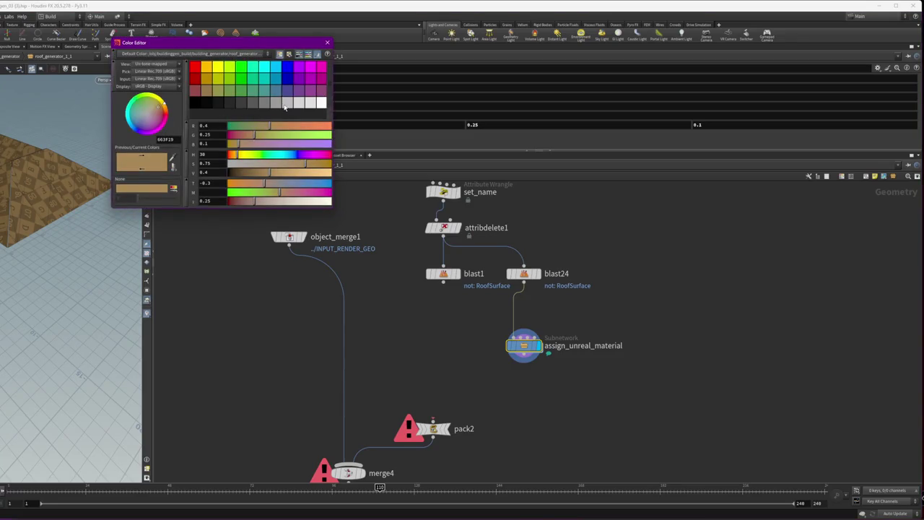
pyautogui.click(285, 107)
pyautogui.click(267, 106)
pyautogui.click(250, 106)
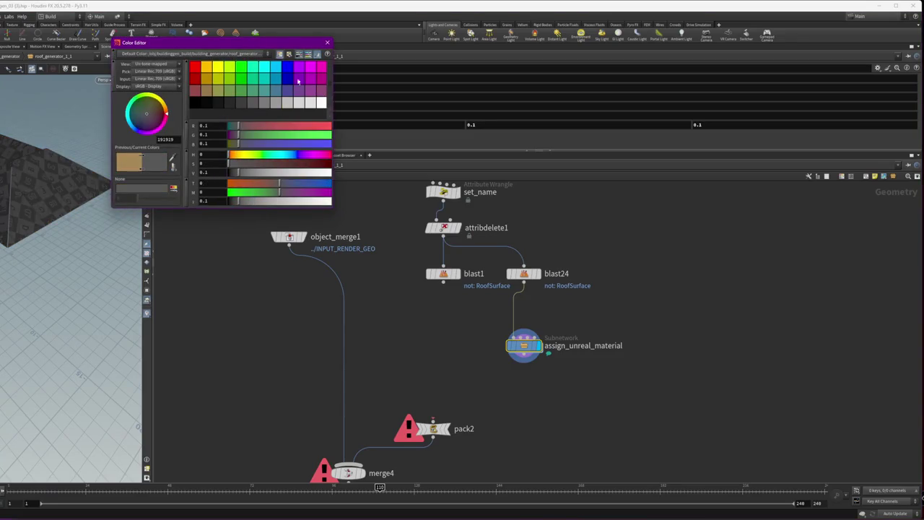
pyautogui.click(238, 106)
pyautogui.click(250, 105)
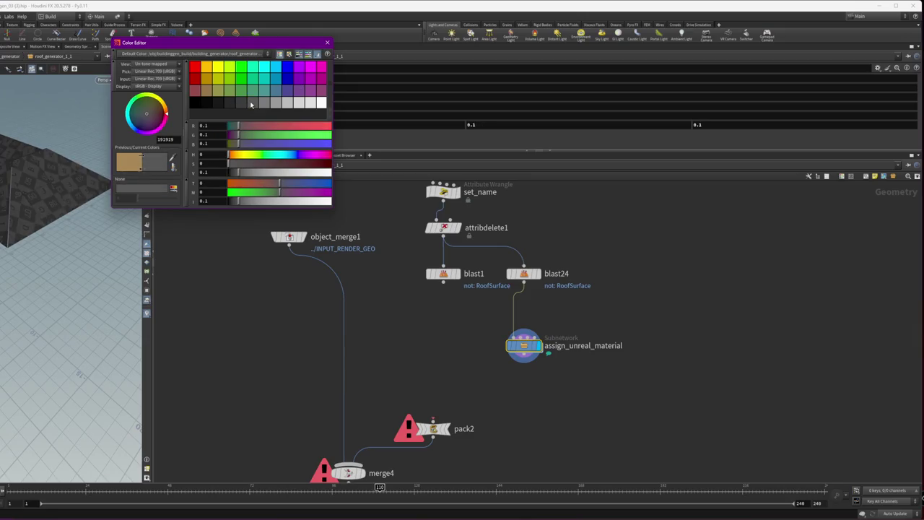
pyautogui.click(328, 42)
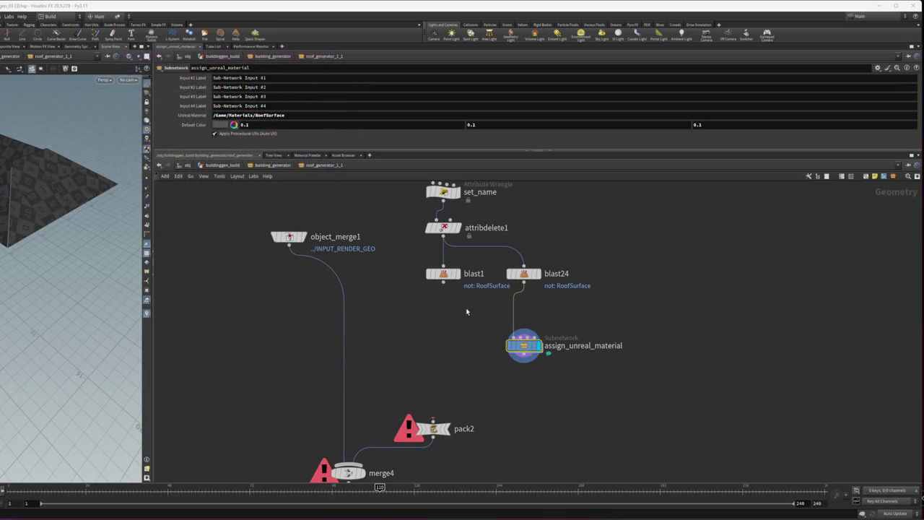
pyautogui.keyDown('shift'); pyautogui.click(444, 274); pyautogui.keyUp('shift')
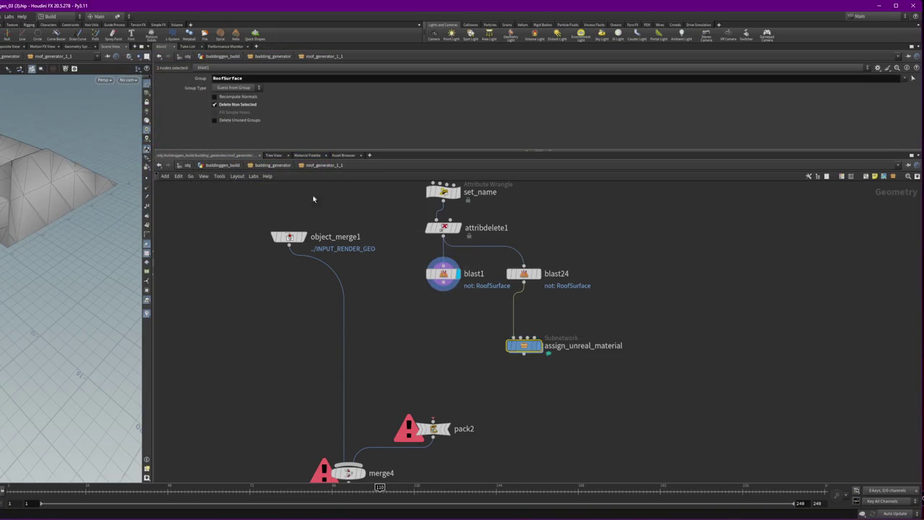
# Step: Switch blast1's group from RoofSurface to Trim
pyautogui.click(904, 78)
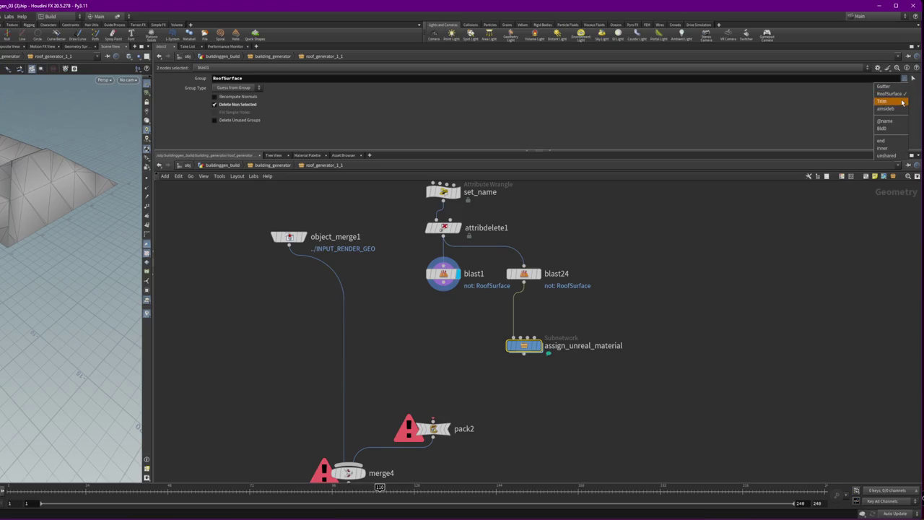
pyautogui.click(902, 102)
pyautogui.doubleClick(231, 78)
pyautogui.press('BackSpace')
# Step: Add a copied material node under blast1 using /Game/Materials/RoofTrim with 0.75 grey default
pyautogui.moveTo(524, 346)
pyautogui.mouseDown()
pyautogui.moveTo(416, 335)
pyautogui.moveTo(444, 283)
pyautogui.mouseUp()
pyautogui.moveTo(296, 116); pyautogui.dragTo(275, 116)
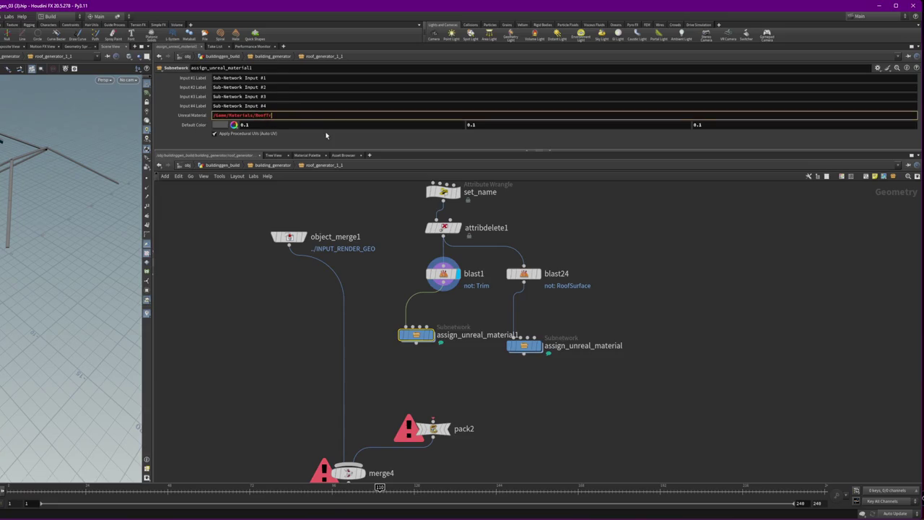
pyautogui.press('Return')
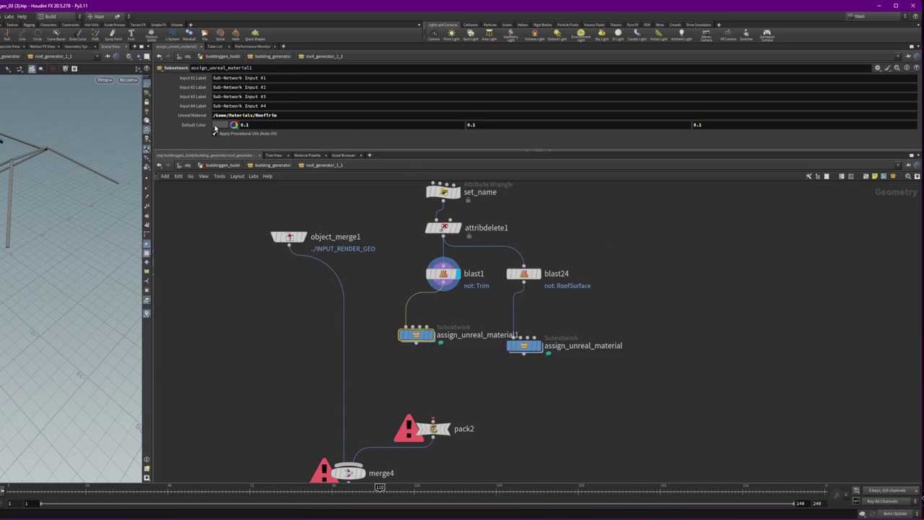
pyautogui.click(216, 126)
pyautogui.click(282, 103)
pyautogui.click(293, 103)
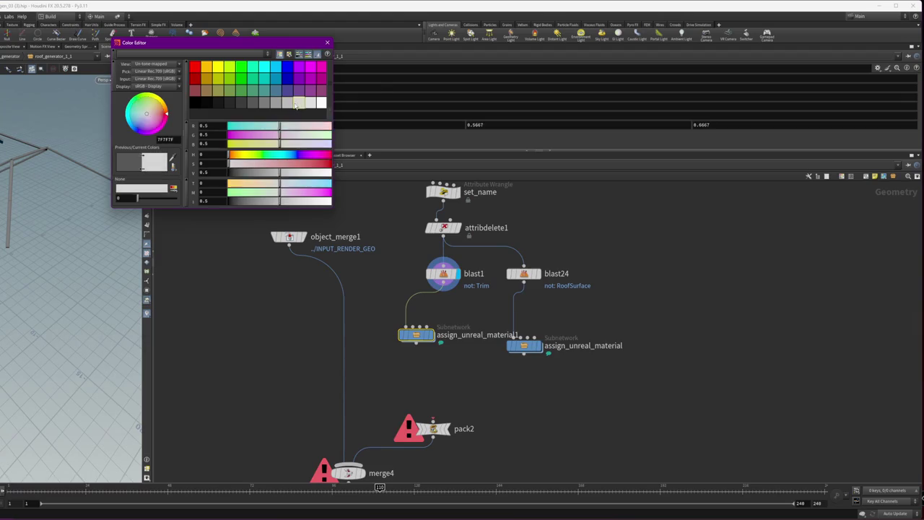
pyautogui.click(309, 103)
pyautogui.click(327, 43)
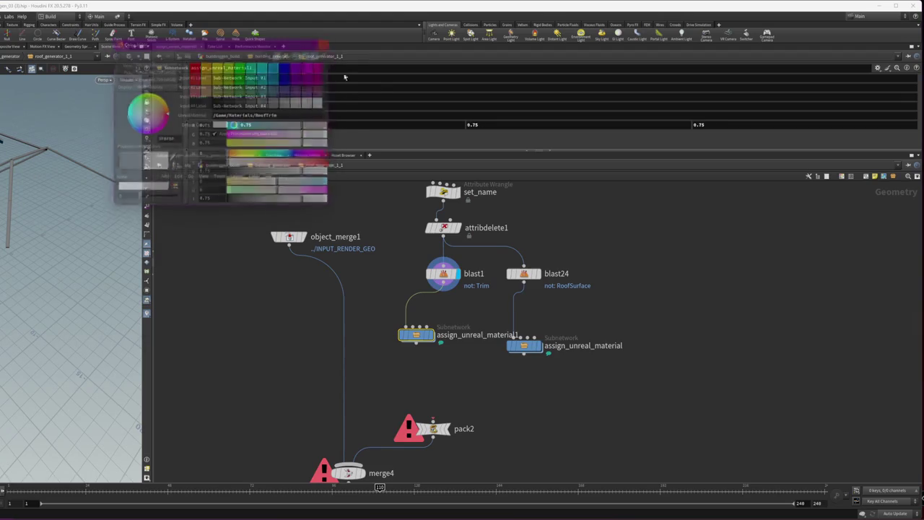
# Step: Merge both assign_unreal_material nodes into a new merge5 placed above pack2
pyautogui.moveTo(427, 340)
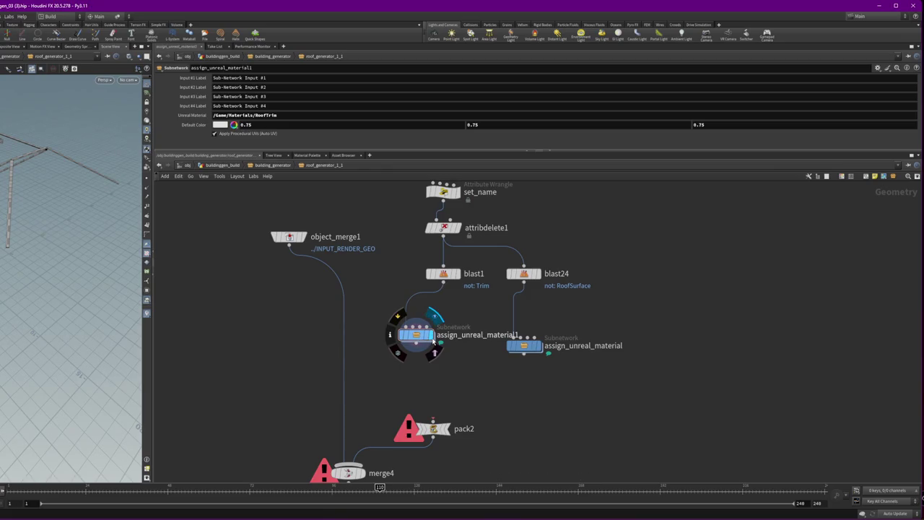
pyautogui.moveTo(426, 339); pyautogui.dragTo(440, 351)
pyautogui.moveTo(636, 376); pyautogui.dragTo(351, 316)
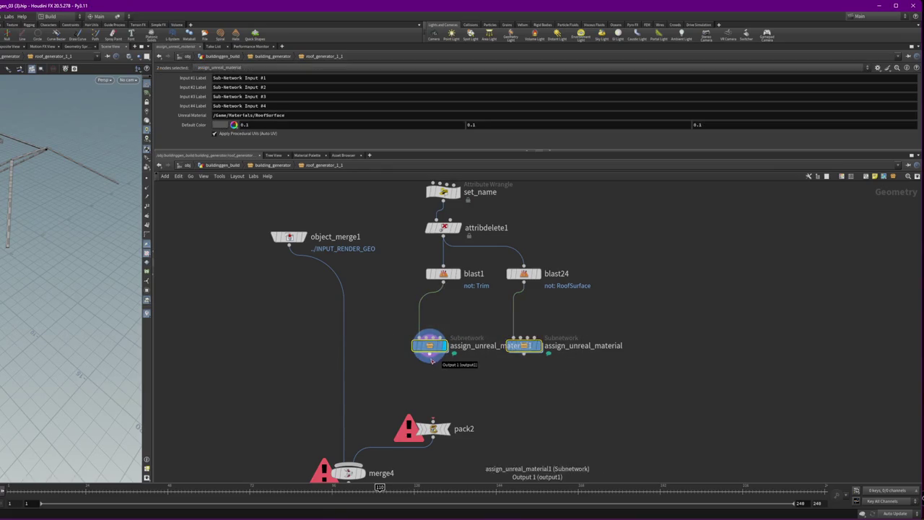
pyautogui.press('Tab')
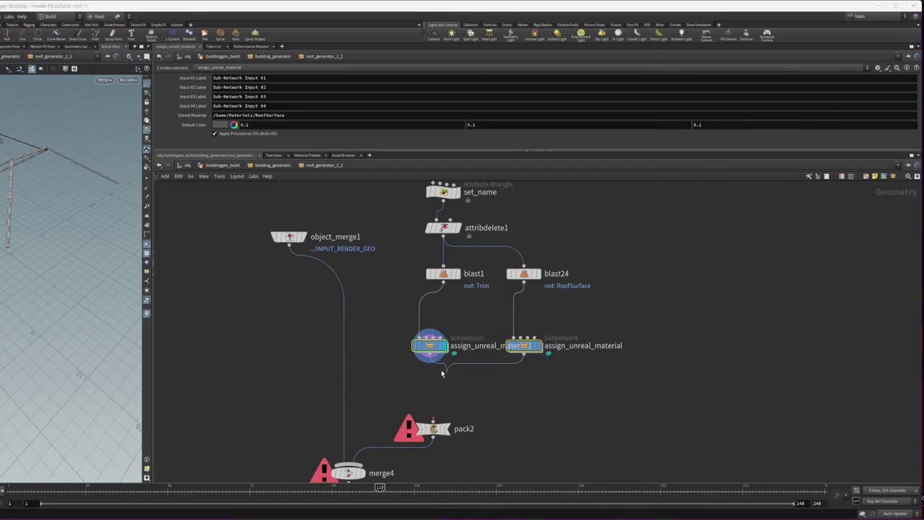
pyautogui.write('merge')
pyautogui.press('Return')
pyautogui.moveTo(455, 386); pyautogui.dragTo(441, 398)
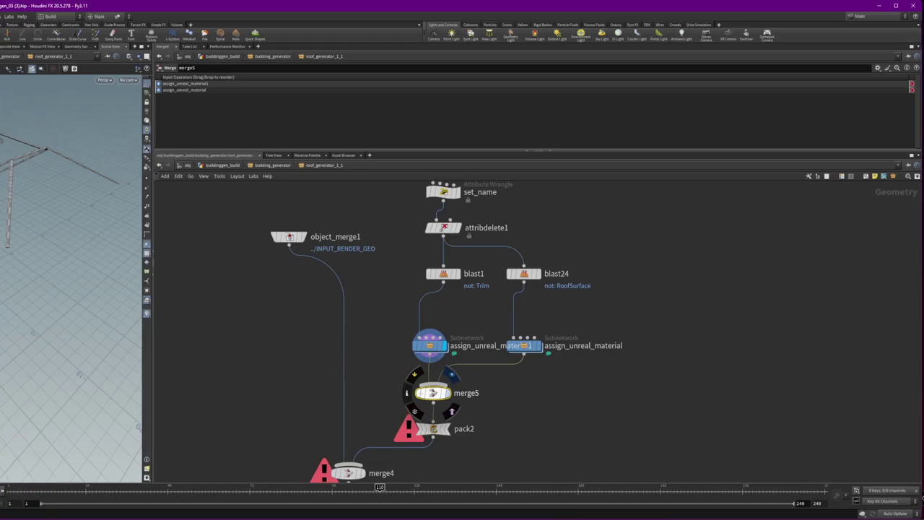
# Step: Display merge5, then attribdelete1, and copy blast1 as blast29
pyautogui.press('r')
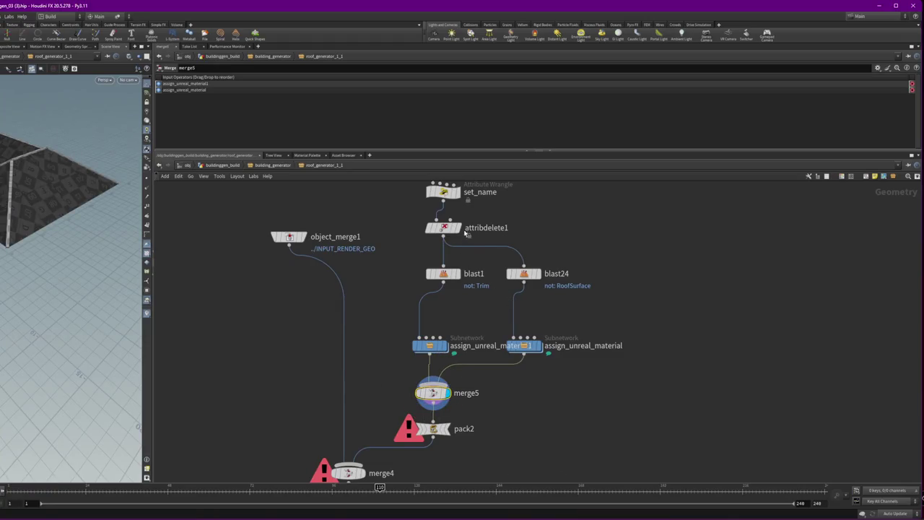
pyautogui.click(462, 229)
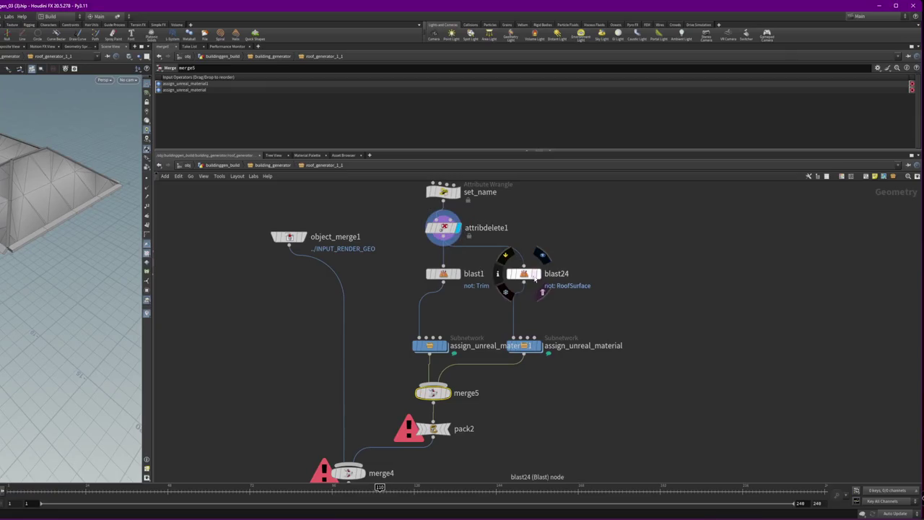
pyautogui.keyDown('alt'); pyautogui.moveTo(443, 274); pyautogui.dragTo(377, 274); pyautogui.keyUp('alt')
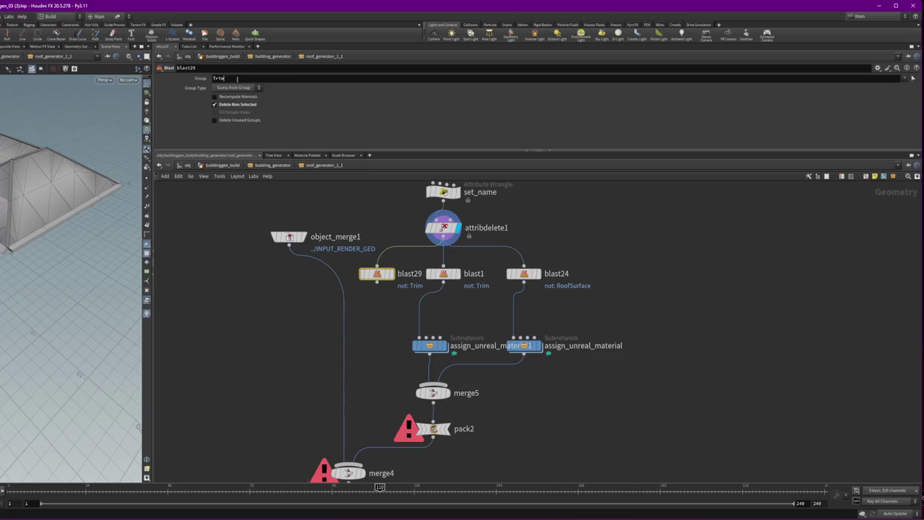
# Step: Set blast29 to keep only the Gutter group
pyautogui.press('BackSpace')
pyautogui.press('BackSpace')
pyautogui.press('BackSpace')
pyautogui.click(913, 78)
pyautogui.click(905, 78)
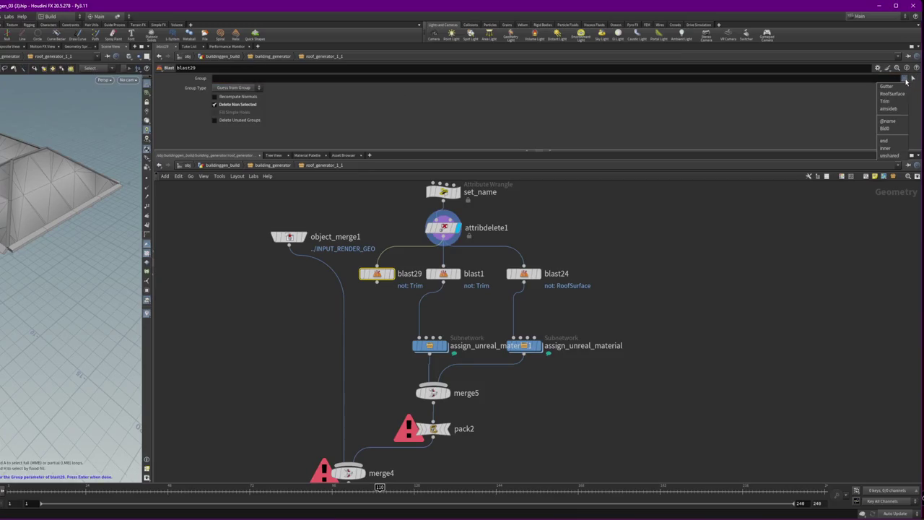
pyautogui.click(887, 86)
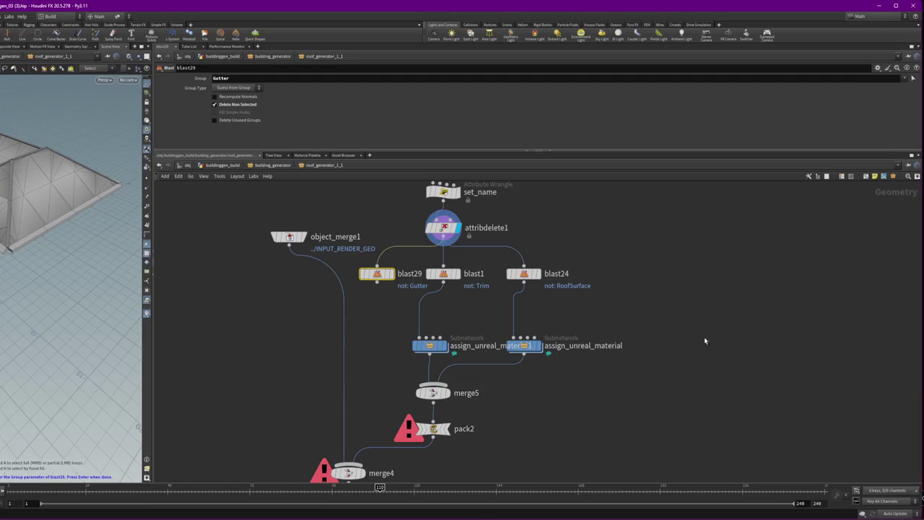
# Step: Wire a copied assign_unreal_material2 under blast29, move the gutter branch right, and tidy the layout
pyautogui.keyDown('alt'); pyautogui.moveTo(430, 346); pyautogui.dragTo(378, 341); pyautogui.keyUp('alt')
pyautogui.moveTo(377, 282); pyautogui.dragTo(375, 345)
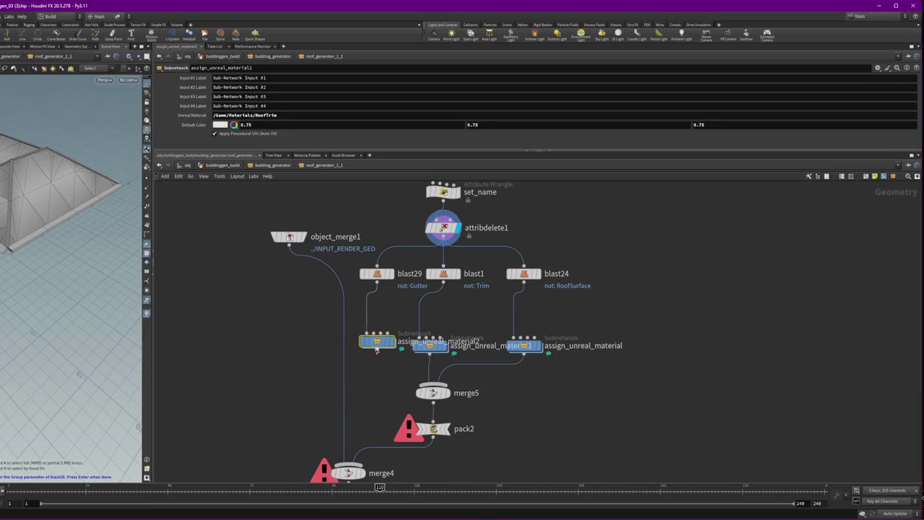
pyautogui.click(377, 274)
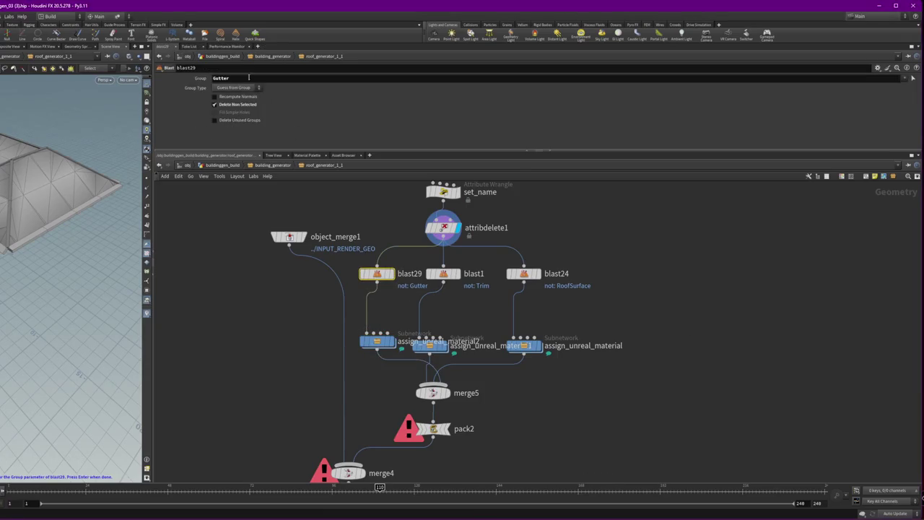
pyautogui.keyDown('shift'); pyautogui.click(371, 340); pyautogui.keyUp('shift')
pyautogui.moveTo(378, 348); pyautogui.dragTo(687, 347)
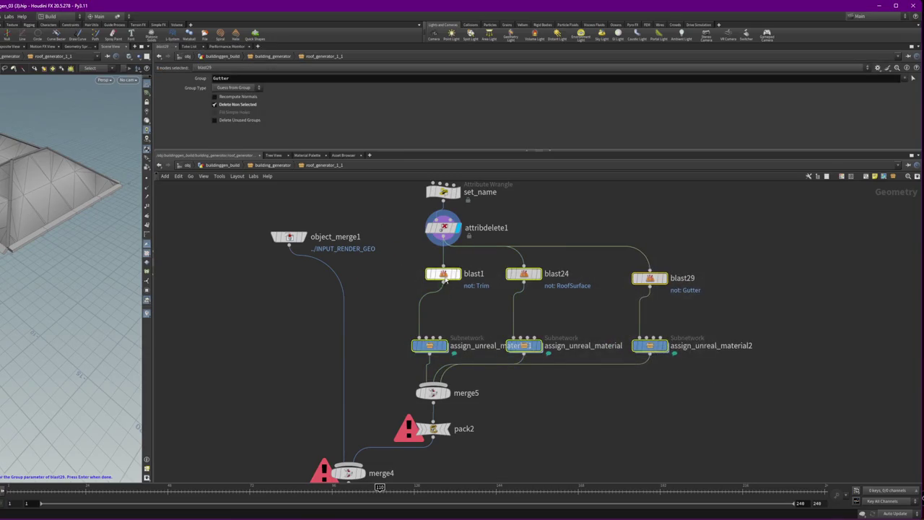
pyautogui.press('l')
pyautogui.moveTo(595, 341); pyautogui.dragTo(672, 379)
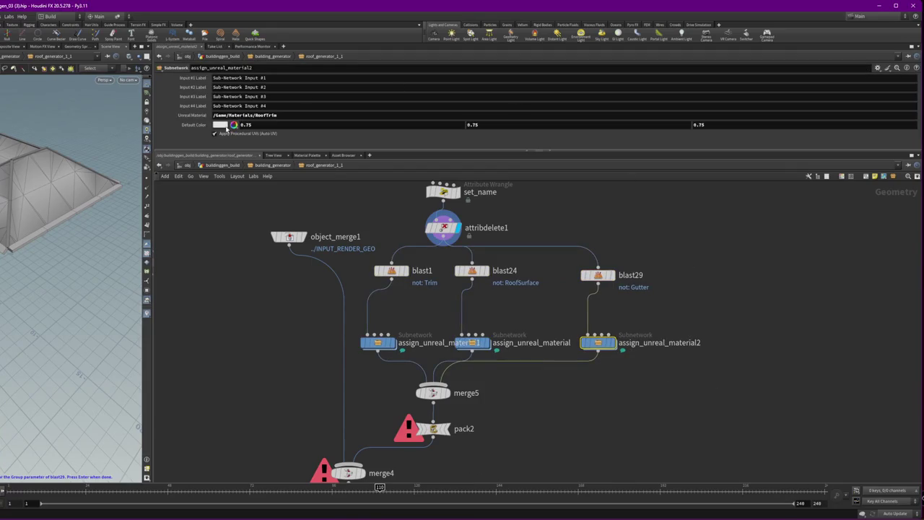
pyautogui.click(225, 126)
# Step: Give the gutter material a white default colour and the trim material 0.1 grey
pyautogui.click(321, 104)
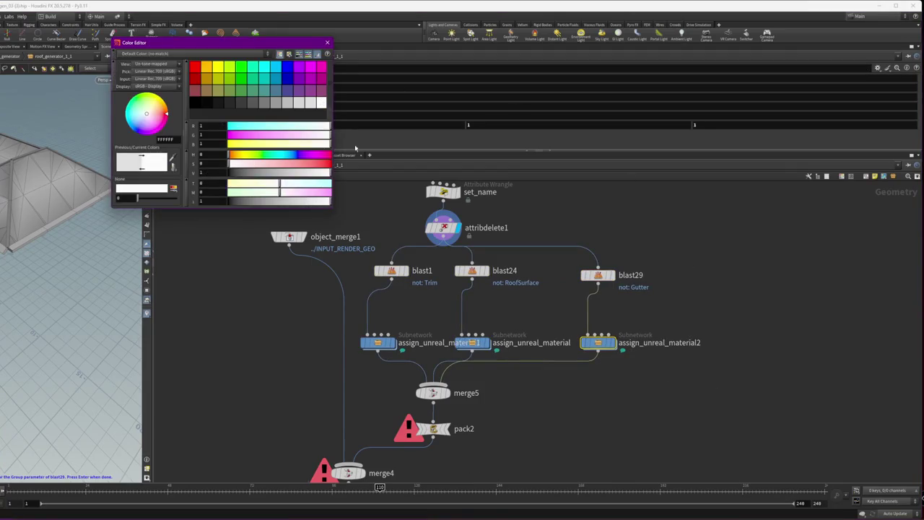
pyautogui.moveTo(471, 310); pyautogui.dragTo(533, 364)
pyautogui.click(377, 343)
pyautogui.click(233, 125)
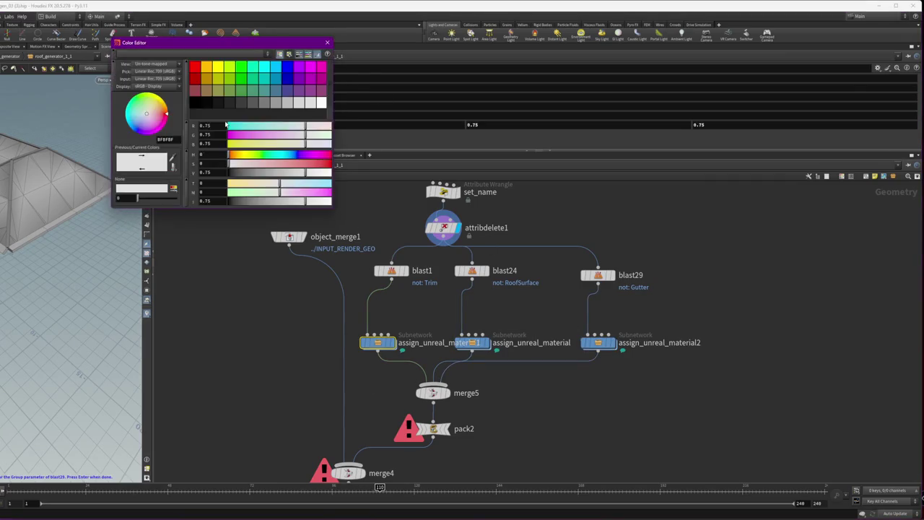
pyautogui.click(230, 104)
pyautogui.click(242, 104)
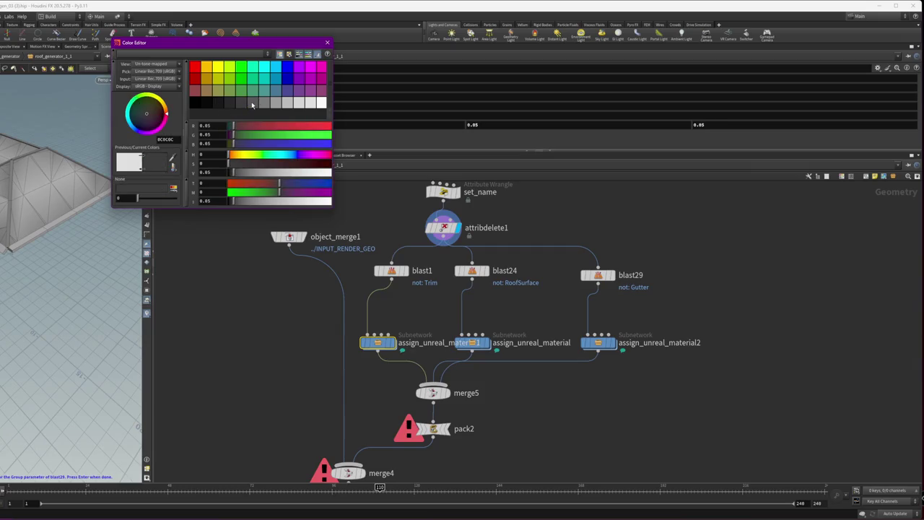
pyautogui.click(246, 104)
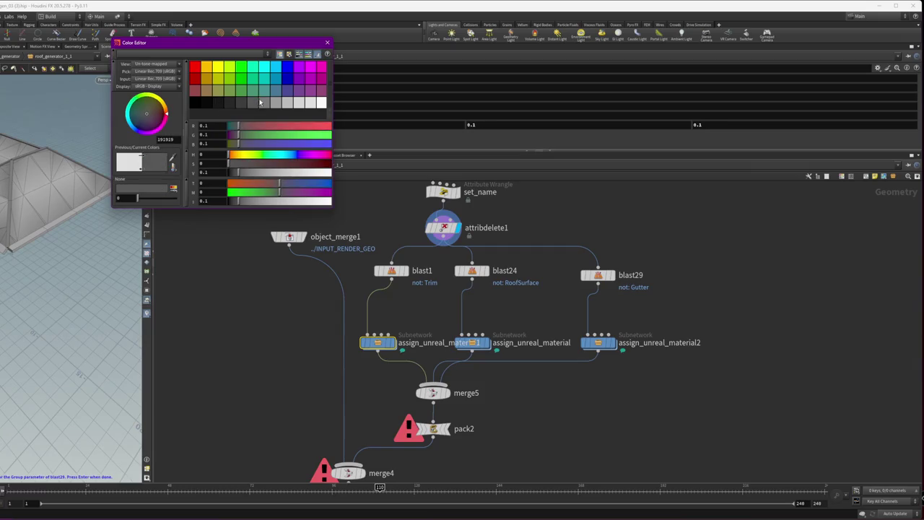
pyautogui.click(327, 43)
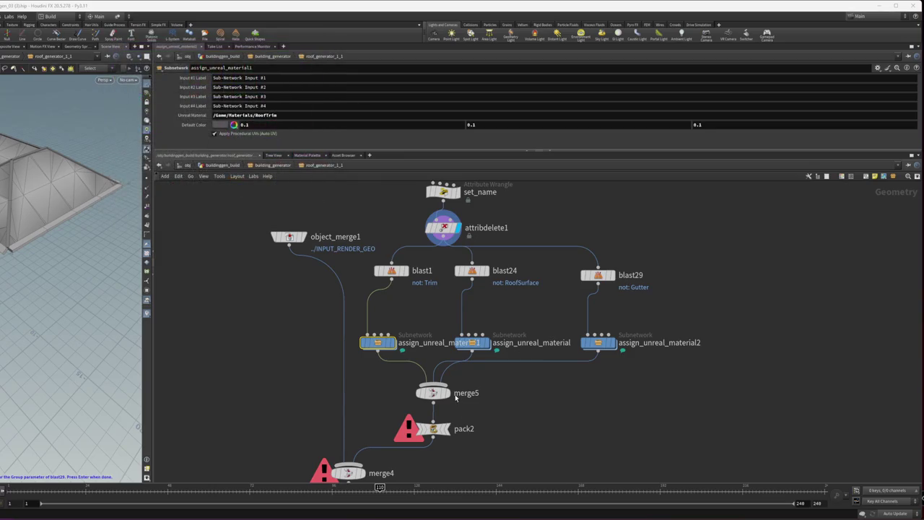
# Step: Preview the trim, roof surface and gutter branches, then display merge5's full roof close up
pyautogui.click(433, 393)
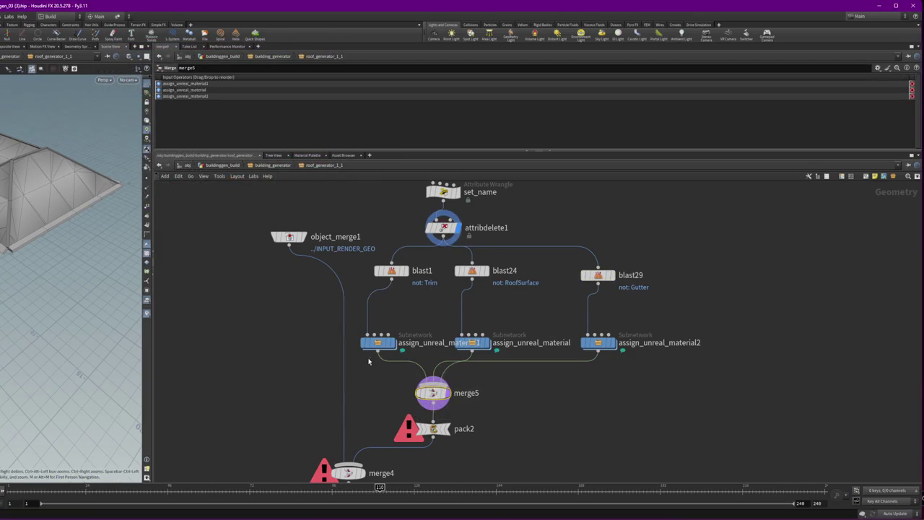
pyautogui.click(377, 343)
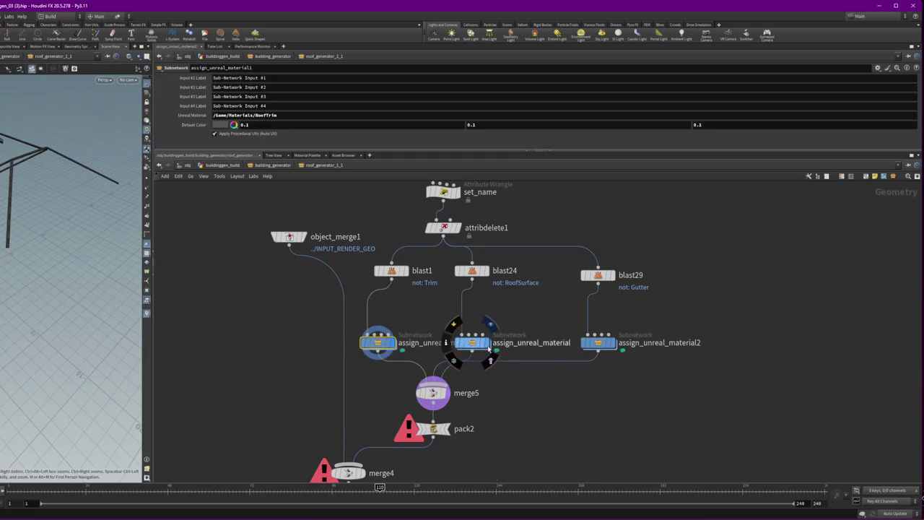
pyautogui.click(473, 343)
pyautogui.click(615, 346)
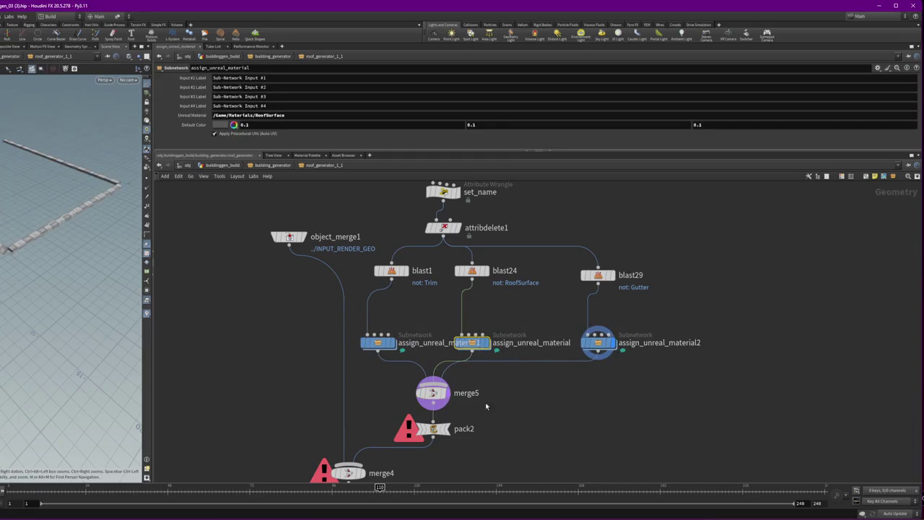
pyautogui.click(433, 393)
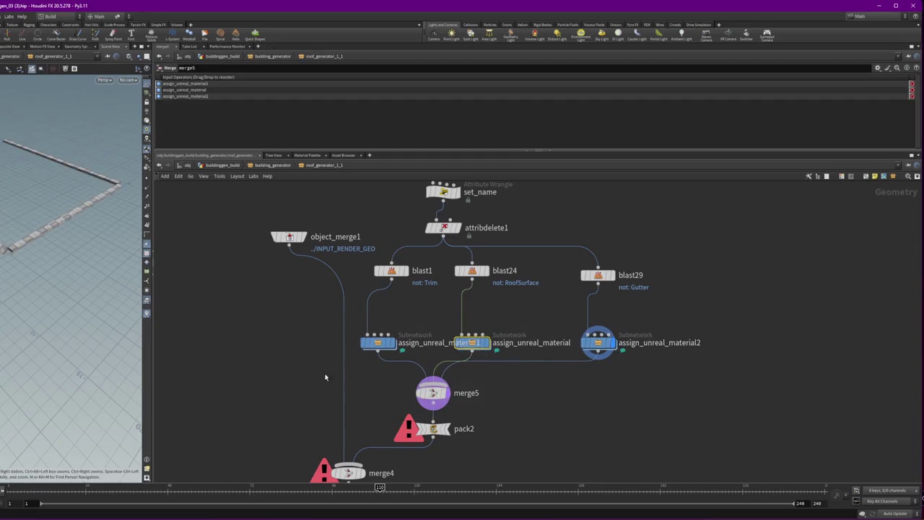
pyautogui.click(447, 393)
pyautogui.moveTo(43, 209)
pyautogui.mouseDown()
pyautogui.moveTo(45, 148)
pyautogui.moveTo(87, 155)
pyautogui.moveTo(83, 140)
pyautogui.moveTo(107, 218)
pyautogui.moveTo(81, 224)
pyautogui.moveTo(94, 245)
pyautogui.moveTo(58, 205)
pyautogui.moveTo(95, 212)
pyautogui.moveTo(58, 226)
pyautogui.moveTo(130, 218)
pyautogui.moveTo(37, 179)
pyautogui.moveTo(37, 152)
pyautogui.moveTo(61, 141)
pyautogui.mouseUp()
# Step: Display Building_Gen1 in building_generator and orbit from the roof to an overhead view
pyautogui.scroll(-5, 382, 241)
pyautogui.scroll(3, 357, 351)
pyautogui.scroll(5, 357, 350)
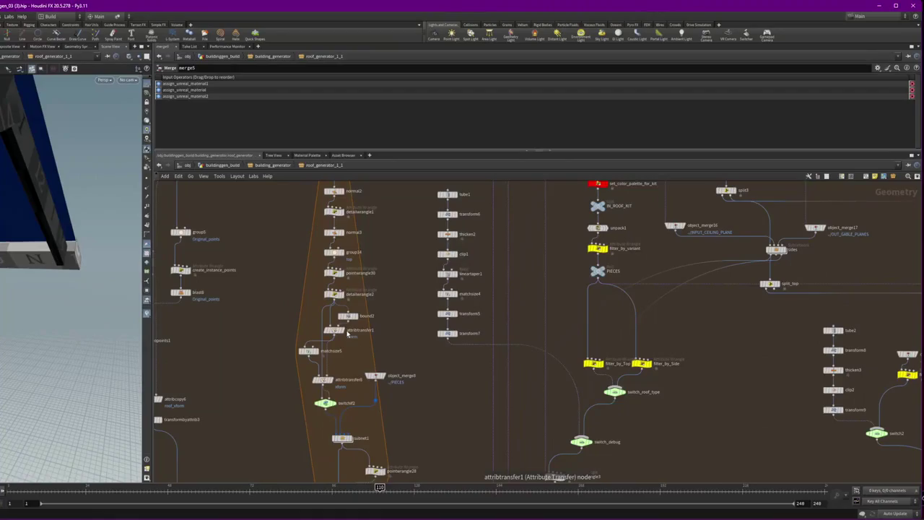
pyautogui.click(245, 166)
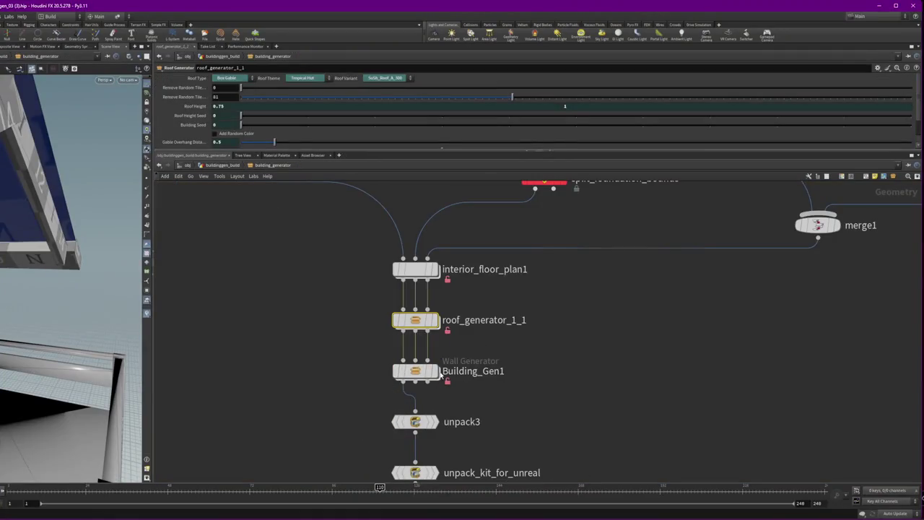
pyautogui.click(437, 372)
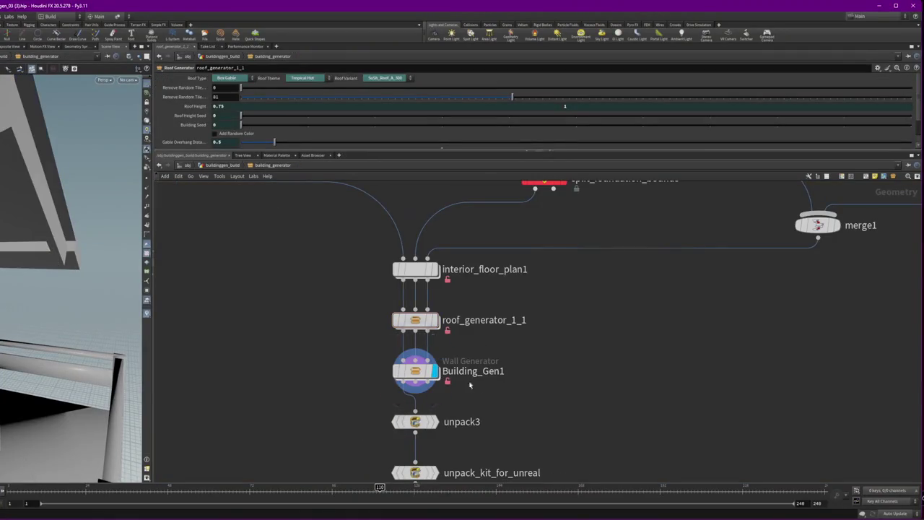
pyautogui.moveTo(95, 221)
pyautogui.mouseDown()
pyautogui.moveTo(11, 154)
pyautogui.moveTo(29, 166)
pyautogui.moveTo(21, 159)
pyautogui.moveTo(37, 155)
pyautogui.moveTo(16, 147)
pyautogui.moveTo(32, 224)
pyautogui.moveTo(91, 245)
pyautogui.moveTo(46, 254)
pyautogui.moveTo(43, 334)
pyautogui.moveTo(61, 323)
pyautogui.moveTo(56, 311)
pyautogui.mouseUp()
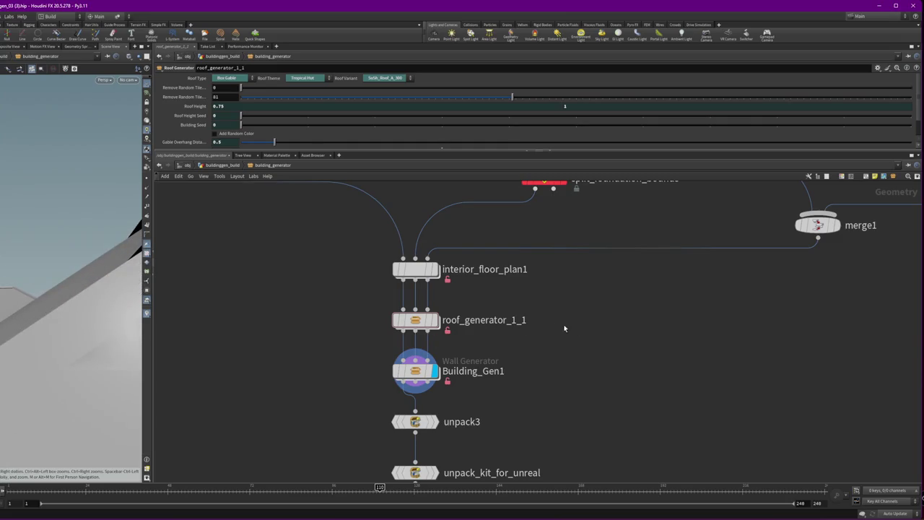
pyautogui.moveTo(126, 263)
pyautogui.mouseDown()
pyautogui.moveTo(7, 265)
pyautogui.moveTo(82, 296)
pyautogui.mouseUp()
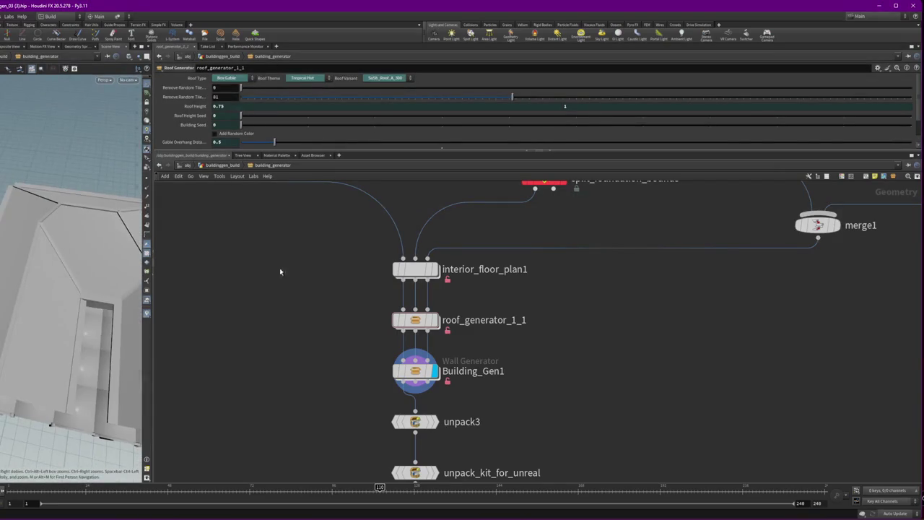
pyautogui.scroll(-10, 354, 257)
pyautogui.scroll(10, 405, 229)
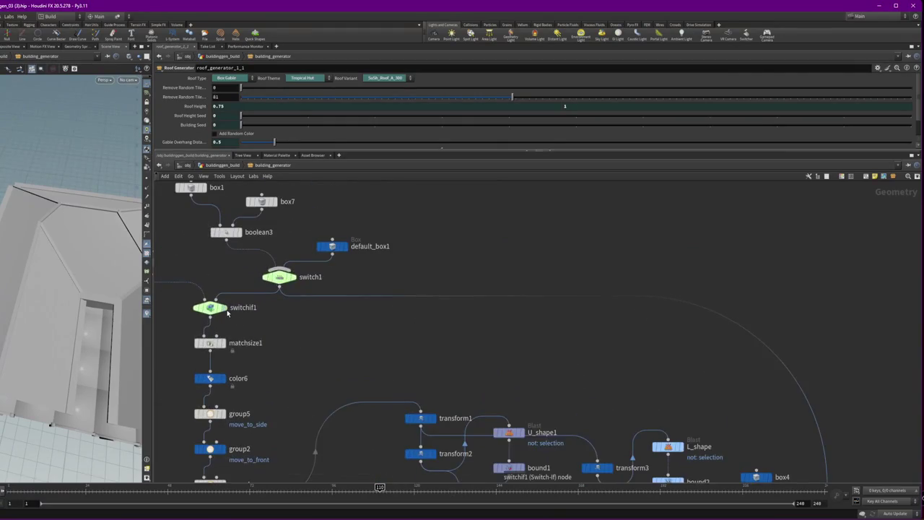
# Step: Move the display flag from switchif1 to group4, then to switch_default_shape, and open its parameters
pyautogui.click(224, 308)
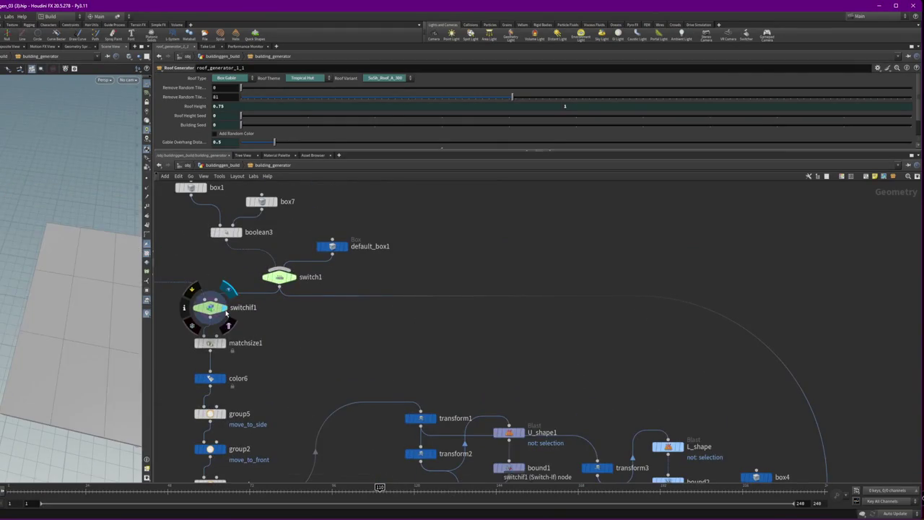
pyautogui.click(209, 308)
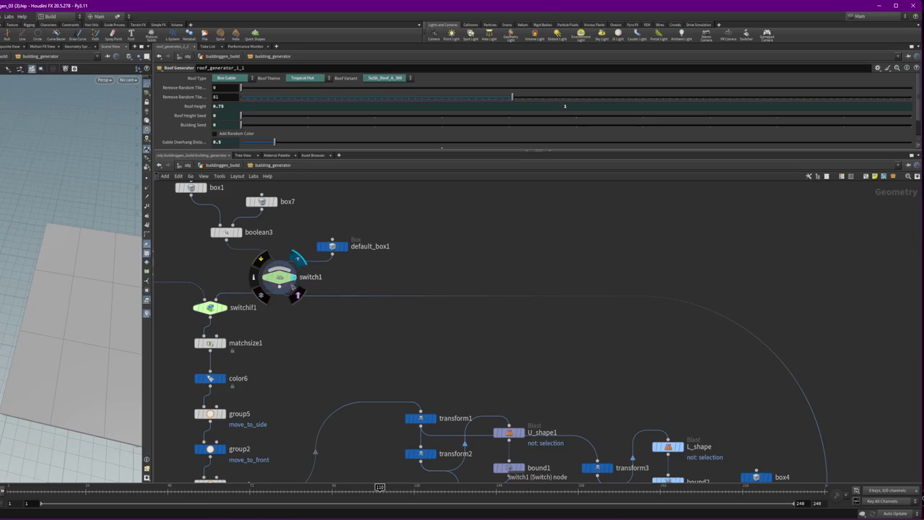
pyautogui.moveTo(288, 388); pyautogui.dragTo(350, 280)
pyautogui.click(284, 377)
pyautogui.moveTo(507, 433); pyautogui.dragTo(453, 302)
pyautogui.click(454, 302)
pyautogui.click(442, 300)
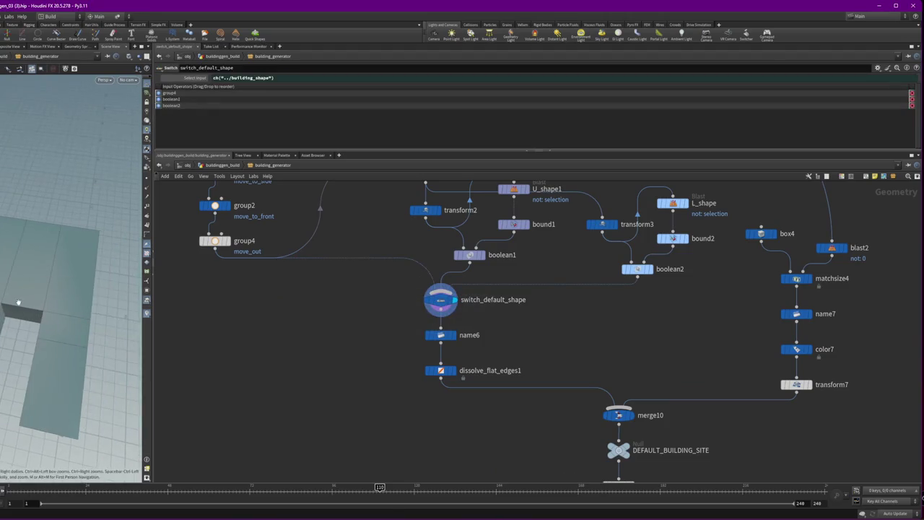
# Step: Inspect transform1 and transform2, trial Translate Z offsets, then restore 3.75 and select the output nodes
pyautogui.moveTo(528, 264); pyautogui.dragTo(525, 341)
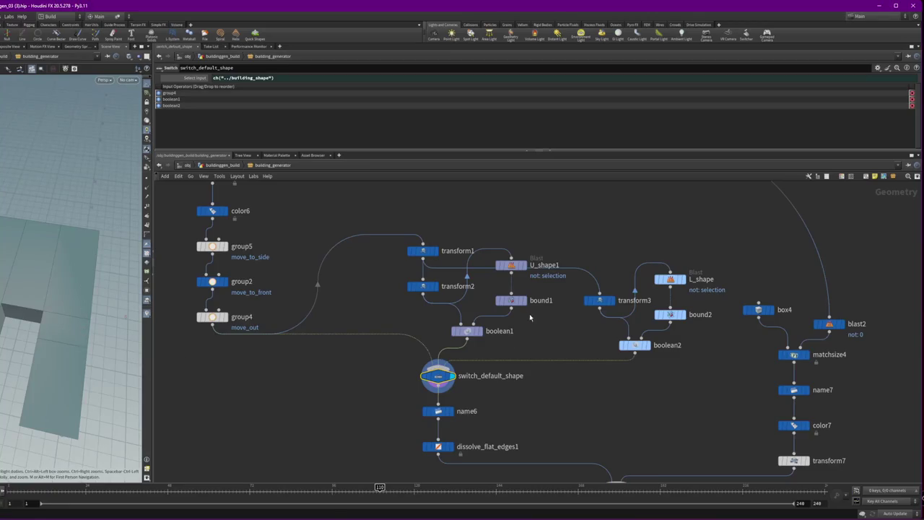
pyautogui.click(424, 251)
pyautogui.moveTo(438, 338)
pyautogui.mouseDown()
pyautogui.moveTo(365, 281)
pyautogui.moveTo(451, 237)
pyautogui.mouseUp()
pyautogui.moveTo(719, 108)
pyautogui.mouseDown()
pyautogui.moveTo(750, 111)
pyautogui.moveTo(528, 119)
pyautogui.moveTo(582, 119)
pyautogui.mouseUp()
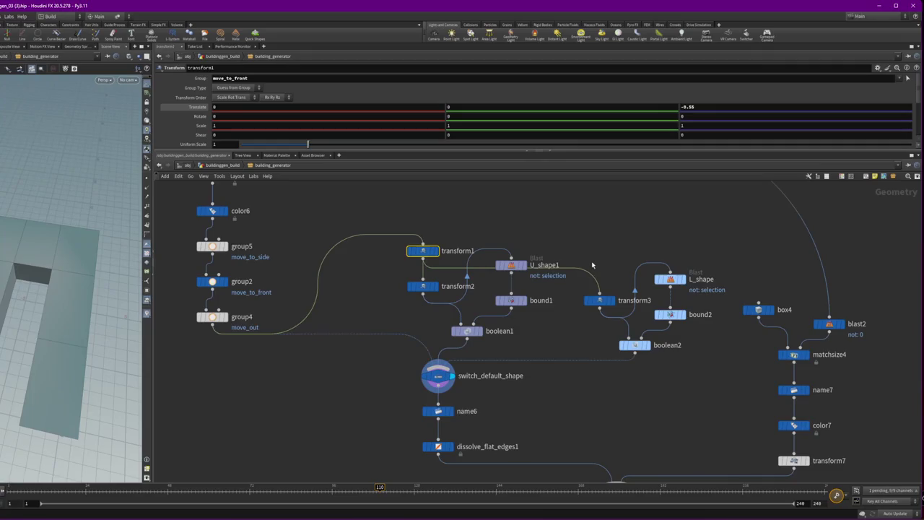
pyautogui.hotkey('ctrl', 'z')
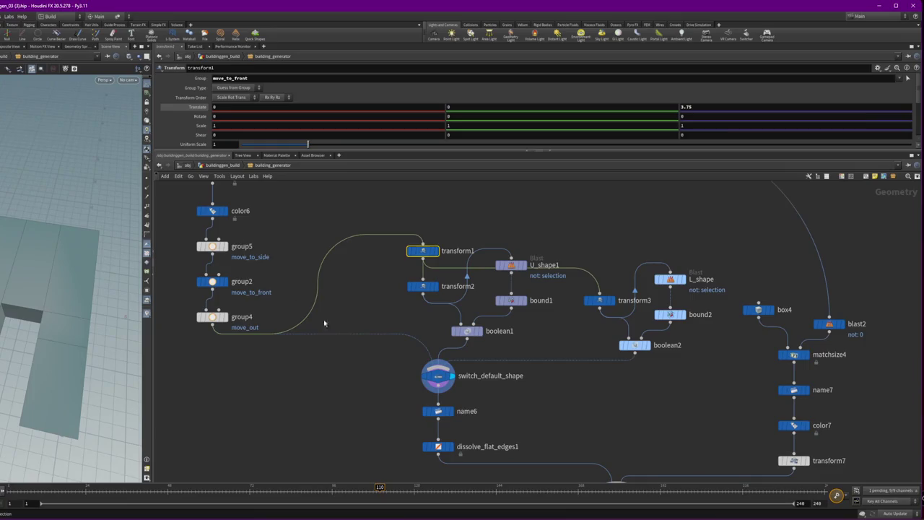
pyautogui.scroll(-5, 588, 438)
pyautogui.moveTo(546, 454)
pyautogui.mouseDown()
pyautogui.moveTo(526, 426)
pyautogui.moveTo(492, 318)
pyautogui.mouseUp()
# Step: Save the building generator .hip file, then move to Unreal Editor's genai folder
pyautogui.scroll(-3, 351, 361)
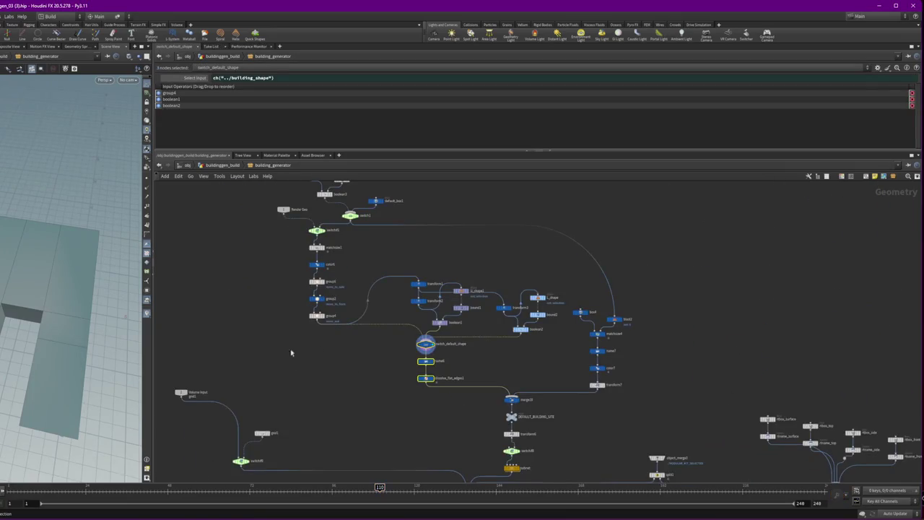
pyautogui.moveTo(85, 511)
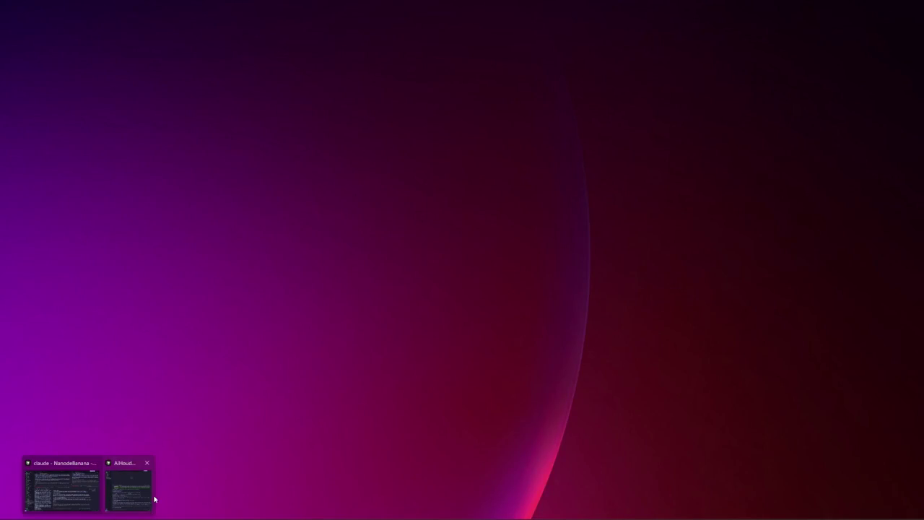
pyautogui.click(137, 498)
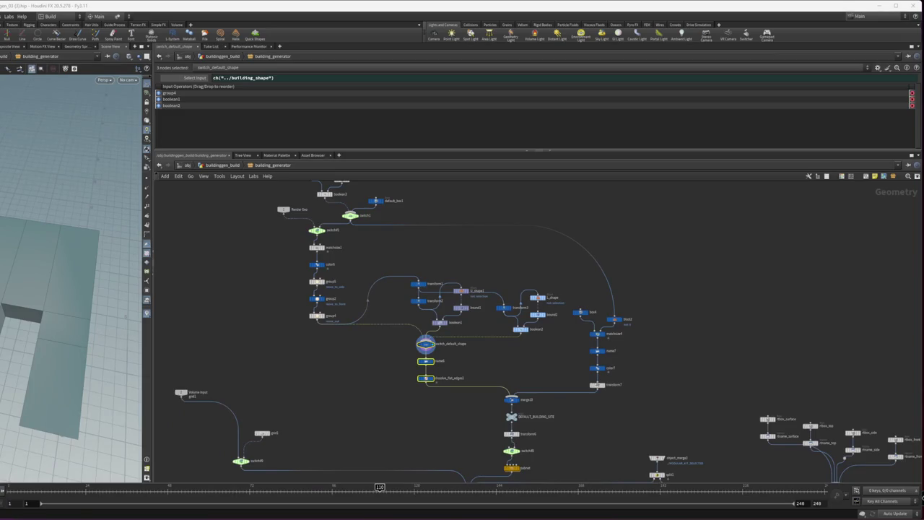
pyautogui.hotkey('ctrl', 's')
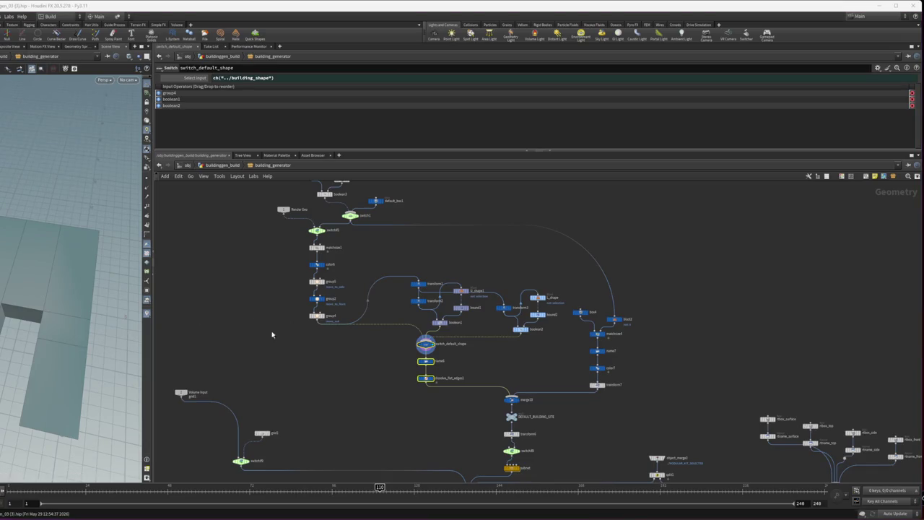
pyautogui.hotkey('alt', 'Tab')
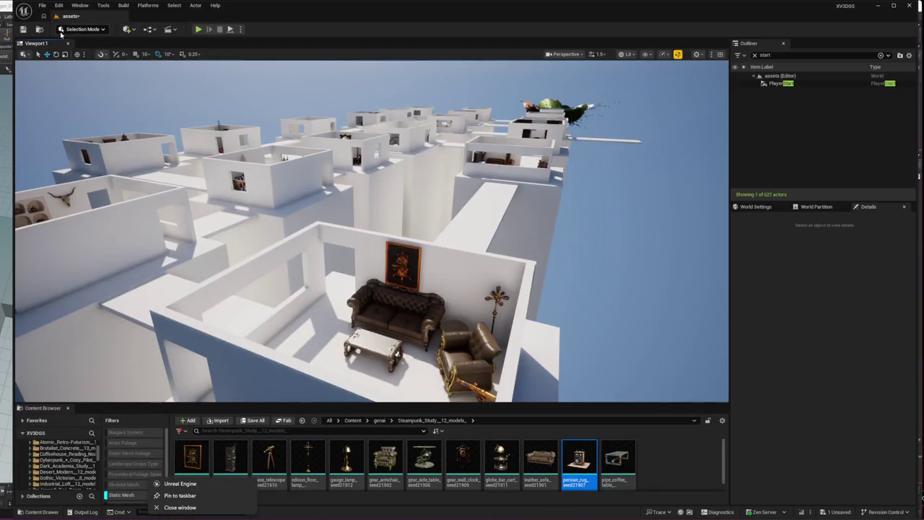
pyautogui.click(40, 29)
# Step: Start migrating the assets level with Asset Actions > Migrate and accept the asset list
pyautogui.rightClick(424, 453)
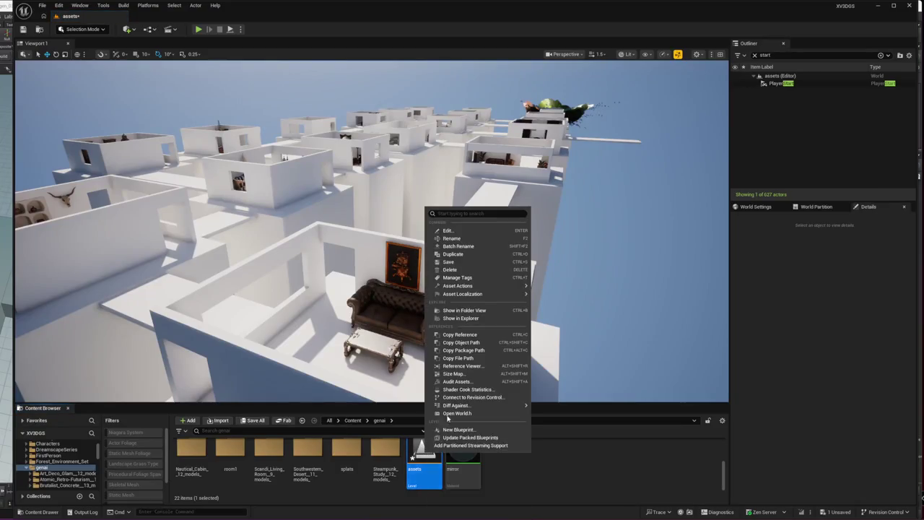
pyautogui.click(470, 253)
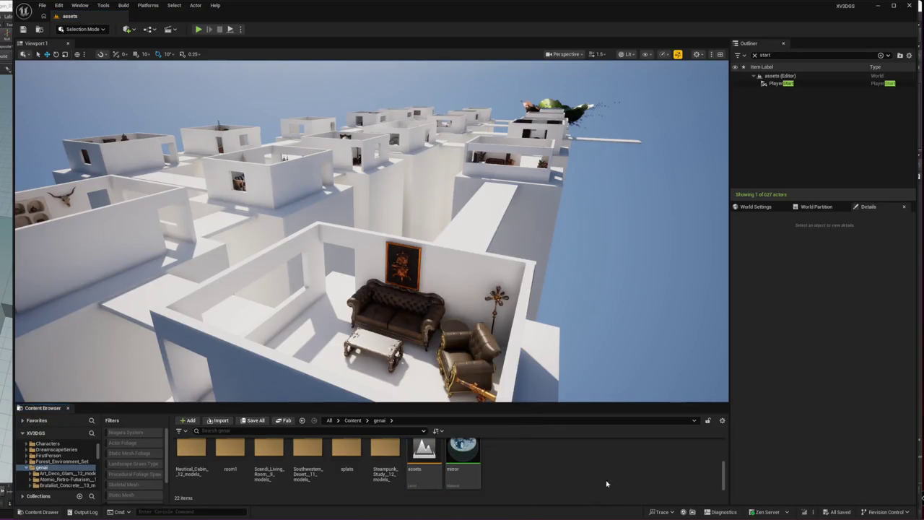
pyautogui.rightClick(429, 455)
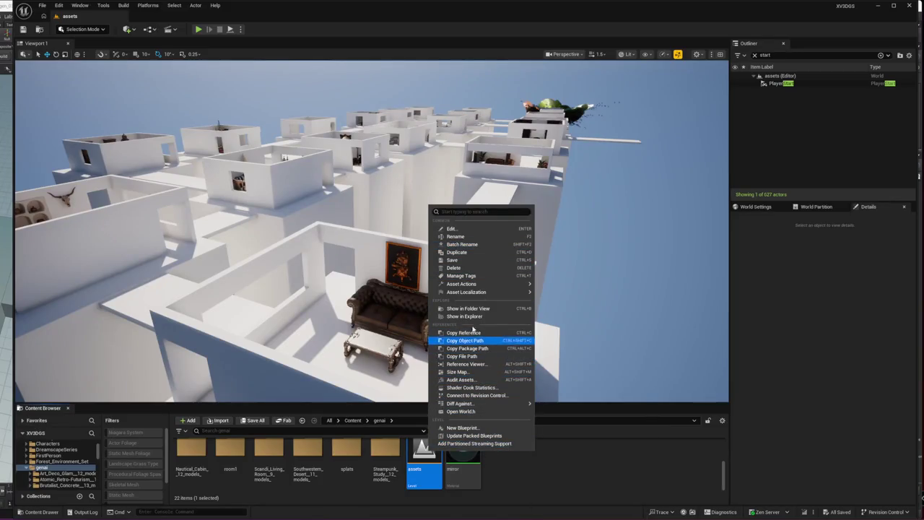
pyautogui.moveTo(484, 283)
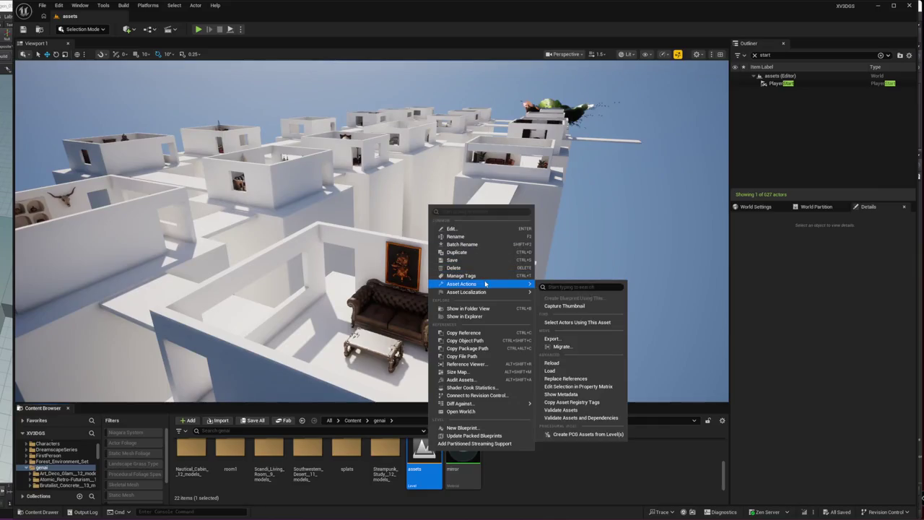
pyautogui.click(589, 347)
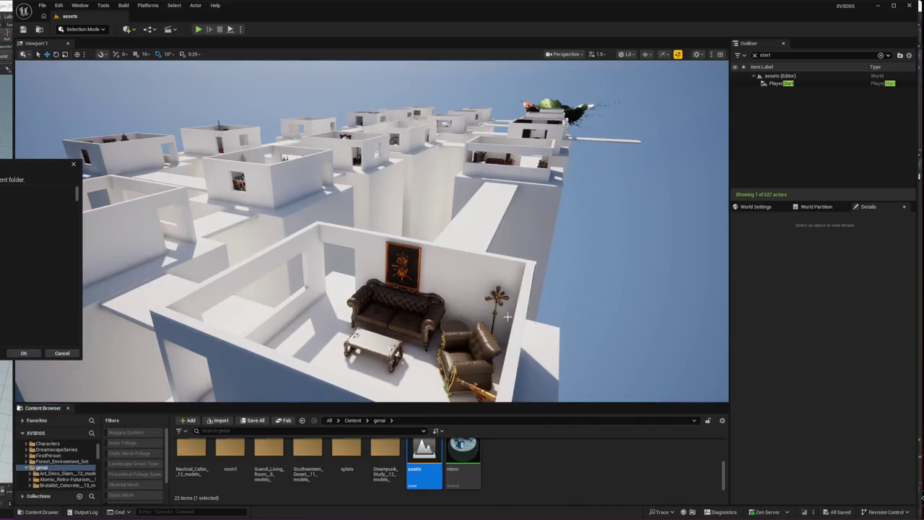
pyautogui.click(24, 355)
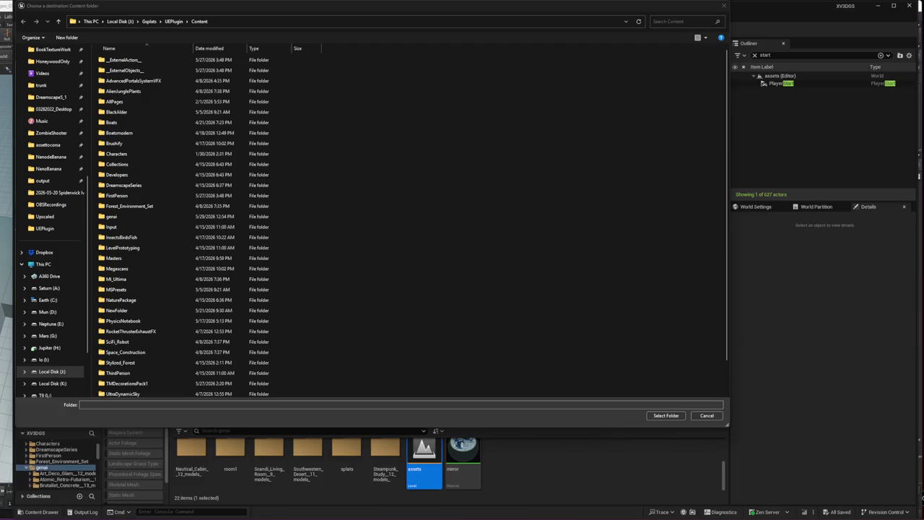
# Step: Choose A:\ZombieShooter\Content as the migration destination and decline overwriting existing files
pyautogui.click(305, 21)
pyautogui.write('A:\\ZombieShooter')
pyautogui.press('Return')
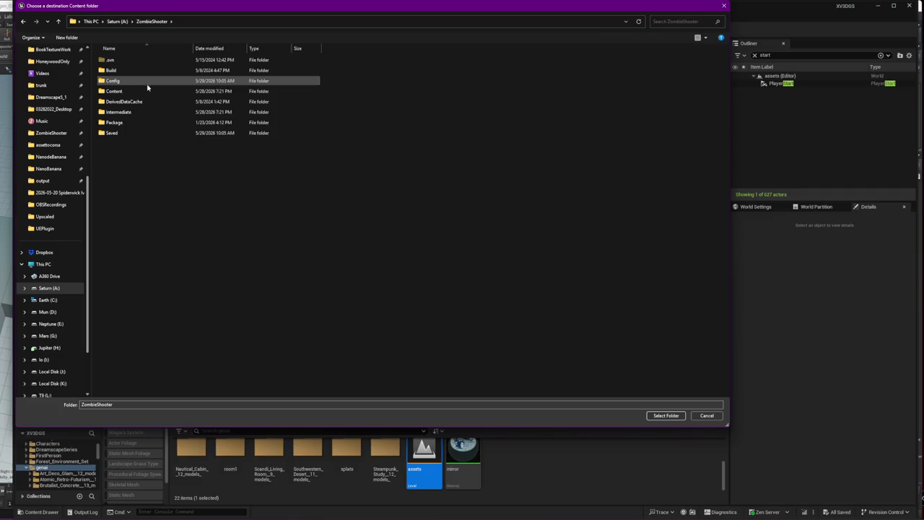
pyautogui.doubleClick(141, 91)
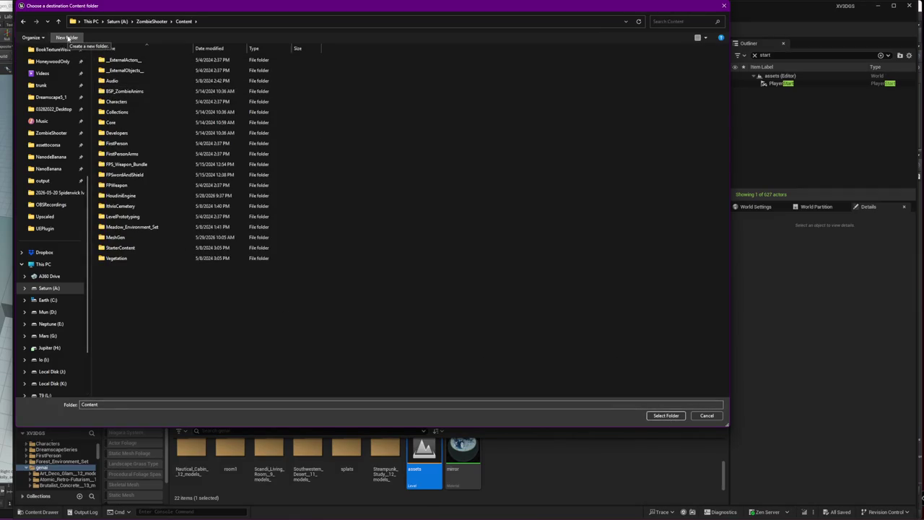
pyautogui.click(666, 415)
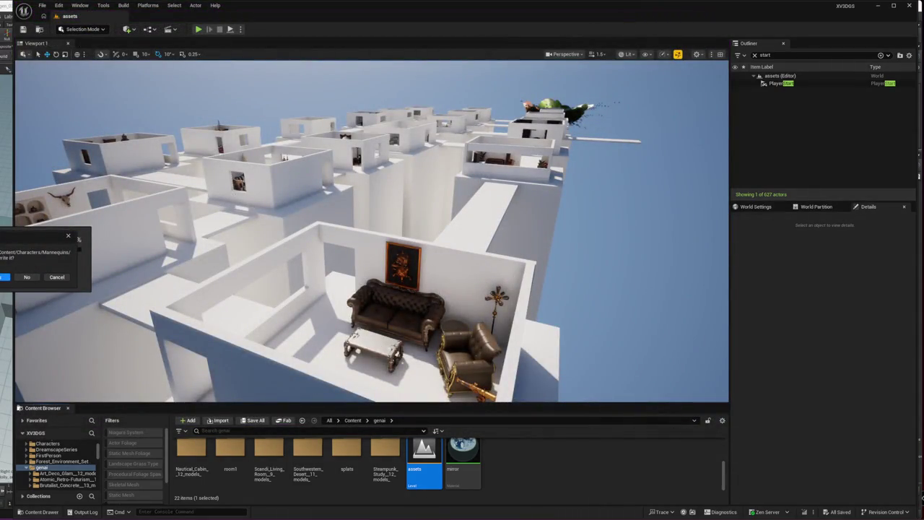
pyautogui.click(27, 277)
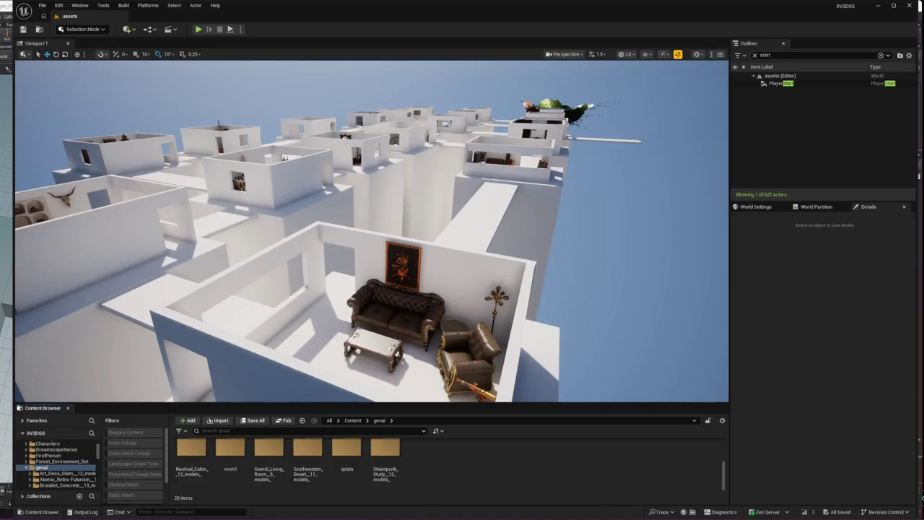
# Step: Once the migration completes, pan the viewport camera left with the A key
pyautogui.press('a')
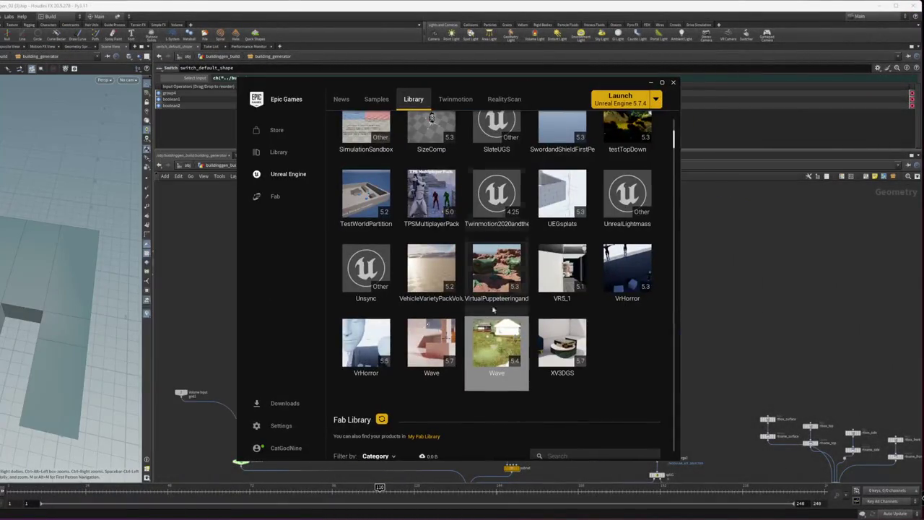
# Step: Launch the Wave project from the Epic Games Launcher library
pyautogui.doubleClick(484, 348)
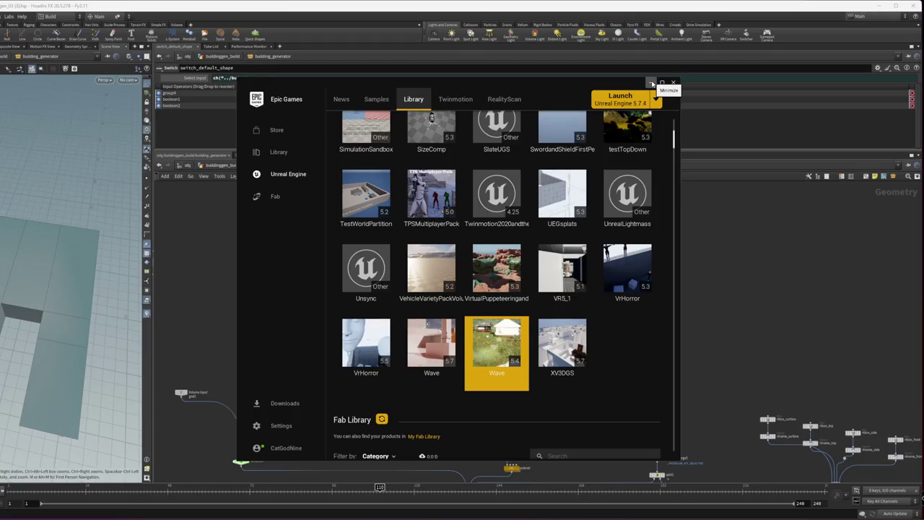
# Step: Minimize the Epic Games Launcher while the Wave project loads
pyautogui.click(652, 85)
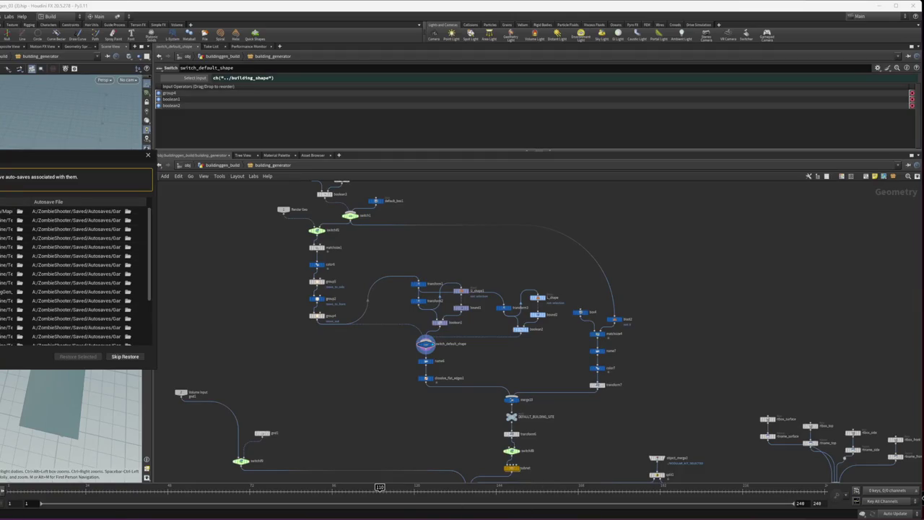
# Step: Skip restoring the ZombieShooter autosaves and acknowledge the revision control notice
pyautogui.click(72, 357)
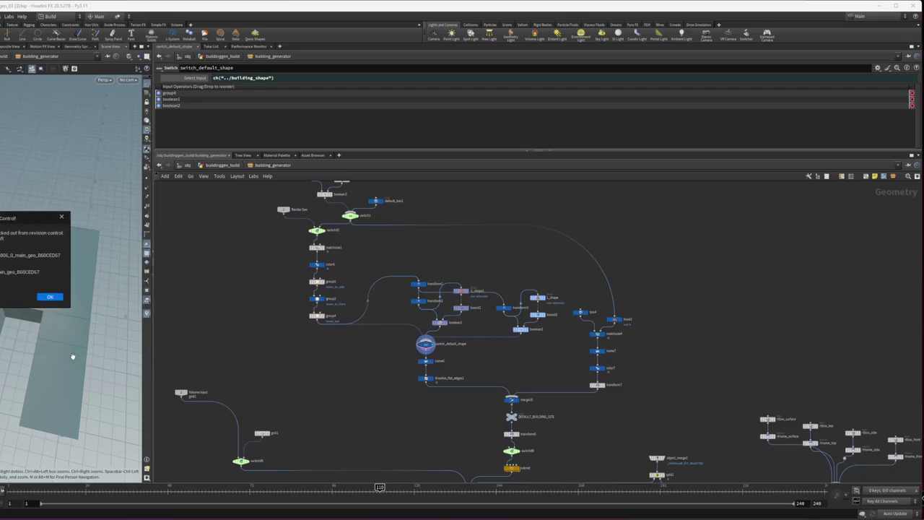
pyautogui.click(51, 295)
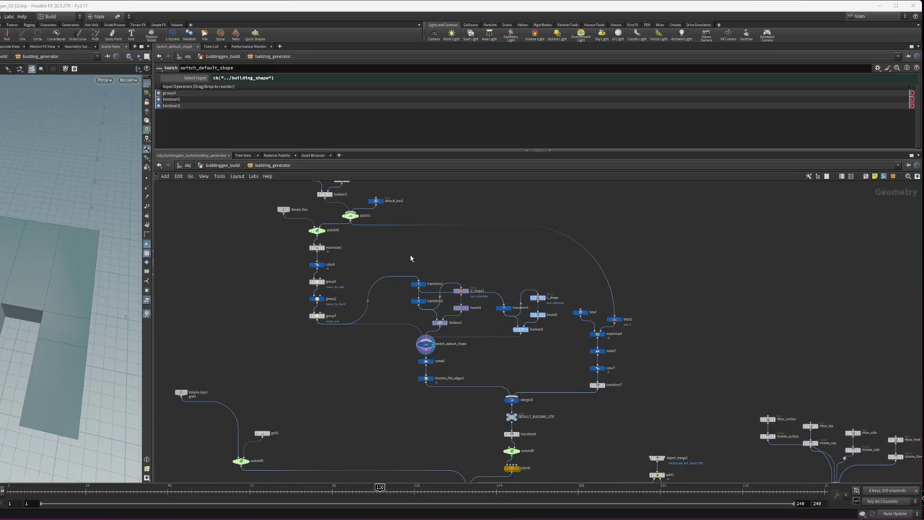
# Step: Select the 30-node building network, pan to the lower chain, and open roof_generator_1_1's parameters
pyautogui.moveTo(243, 209)
pyautogui.mouseDown()
pyautogui.moveTo(674, 450)
pyautogui.moveTo(687, 469)
pyautogui.moveTo(347, 258)
pyautogui.mouseUp()
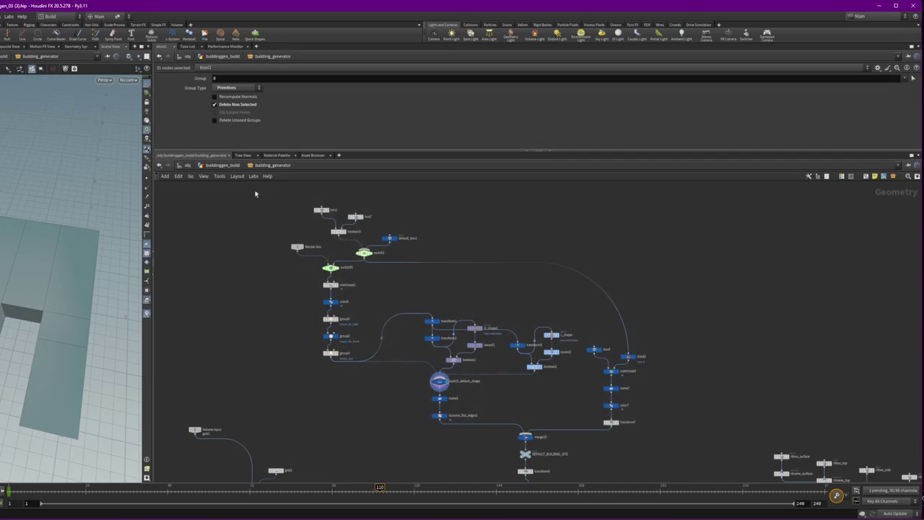
pyautogui.moveTo(262, 195); pyautogui.dragTo(637, 423)
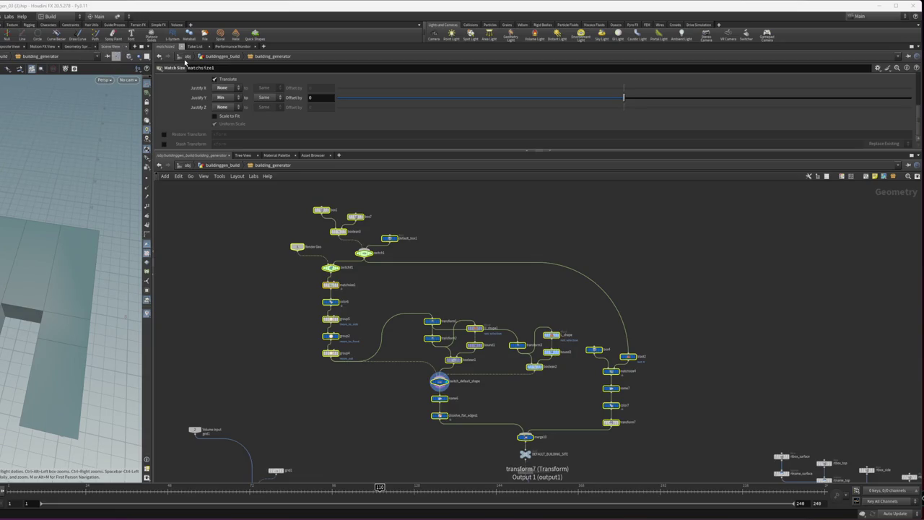
pyautogui.moveTo(561, 423)
pyautogui.mouseDown()
pyautogui.moveTo(690, 403)
pyautogui.moveTo(648, 250)
pyautogui.moveTo(596, 247)
pyautogui.mouseUp()
pyautogui.scroll(6, 562, 317)
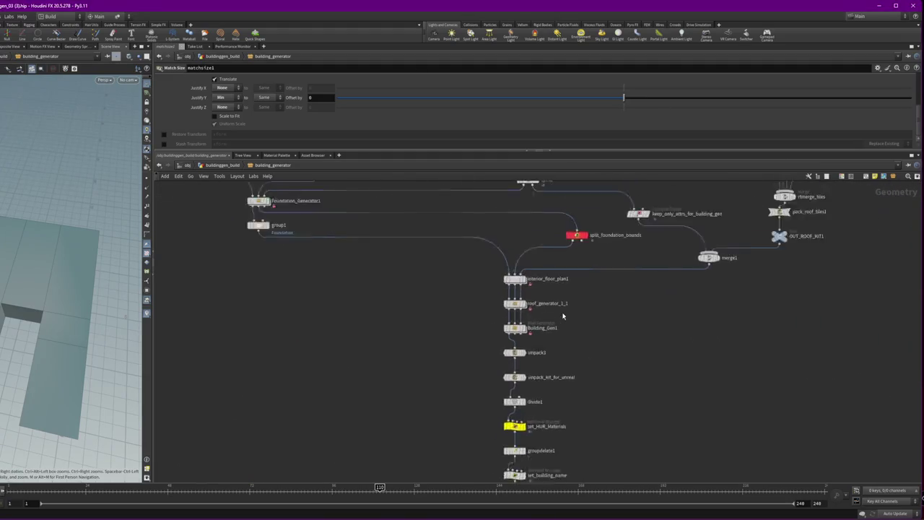
pyautogui.click(510, 301)
# Step: Display the walls without the roof and rename roof_generator_1_1 to Roof
pyautogui.moveTo(516, 309)
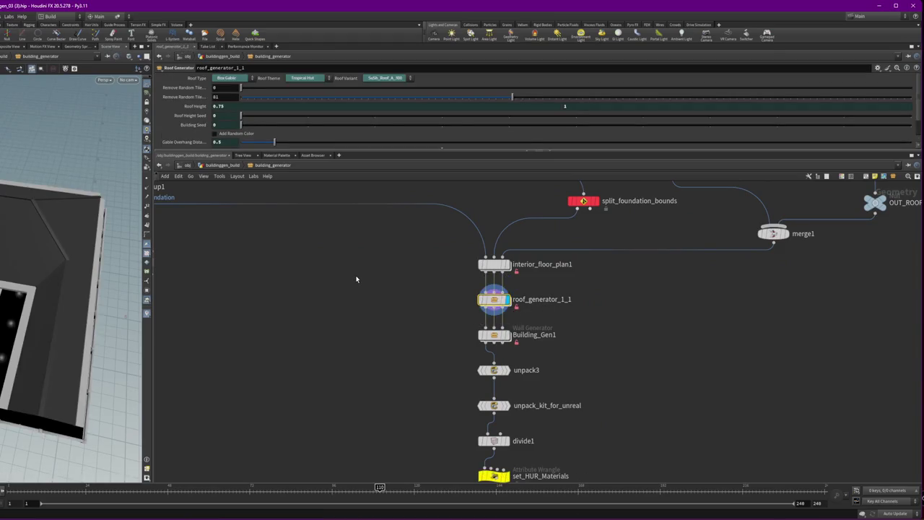
pyautogui.scroll(10, 49, 238)
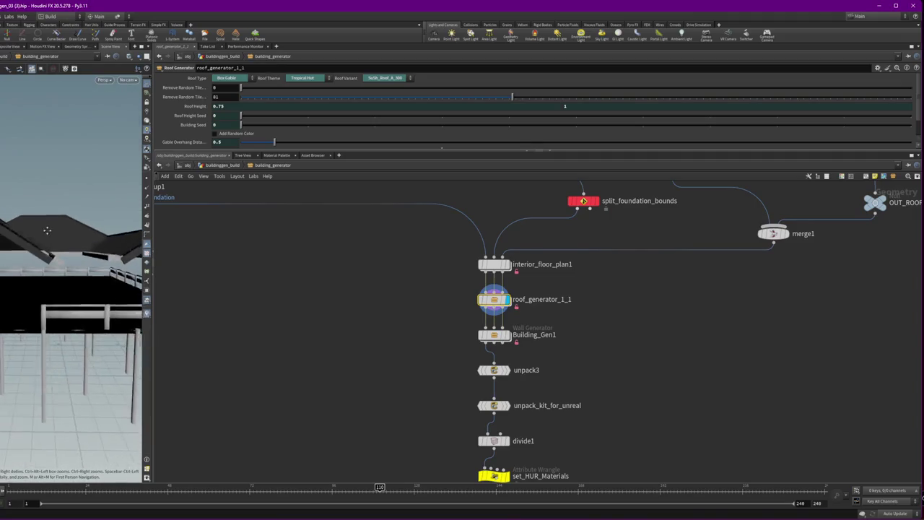
pyautogui.click(508, 334)
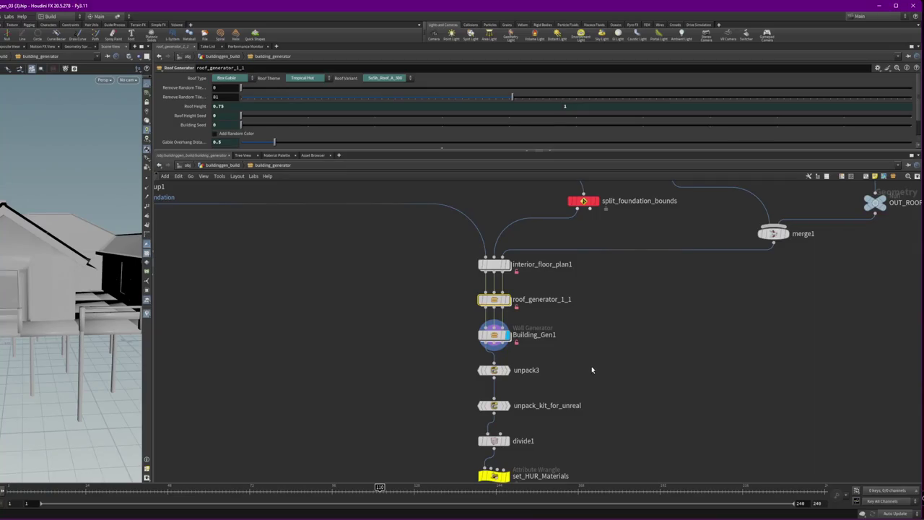
pyautogui.doubleClick(516, 299)
pyautogui.write('R')
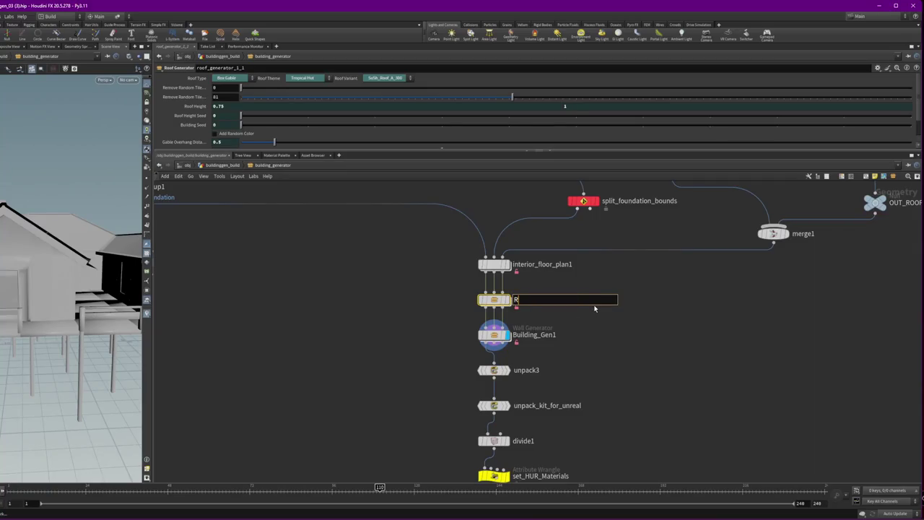
pyautogui.write('oof')
pyautogui.press('Return')
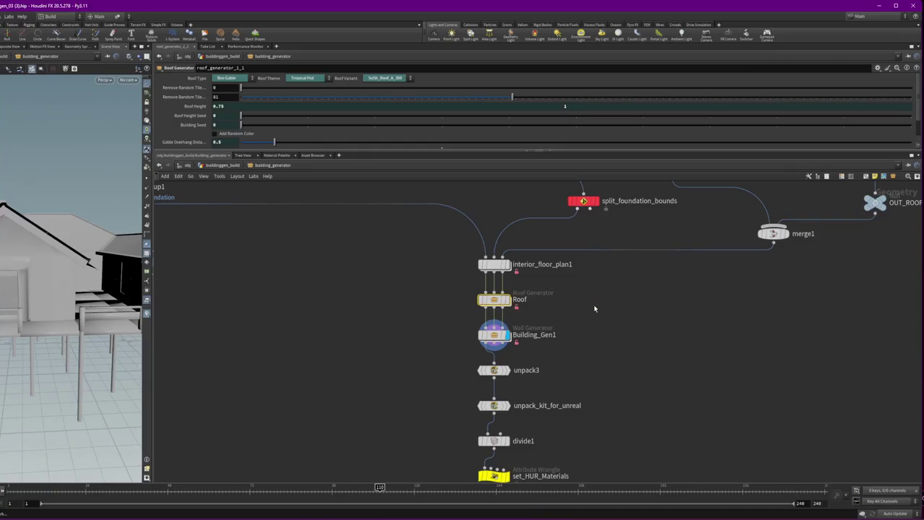
# Step: Rename Building_Gen1 to Walls
pyautogui.doubleClick(538, 336)
pyautogui.moveTo(541, 337); pyautogui.dragTo(681, 349)
pyautogui.press('BackSpace')
pyautogui.press('Return')
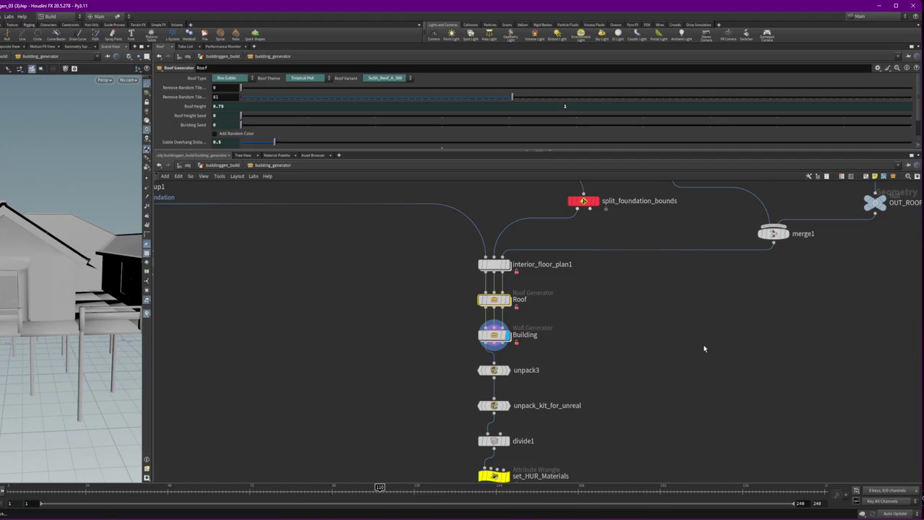
pyautogui.doubleClick(521, 335)
pyautogui.write('Walls')
pyautogui.press('Return')
# Step: Shorten interior_floor_plan1's name to interior
pyautogui.doubleClick(550, 264)
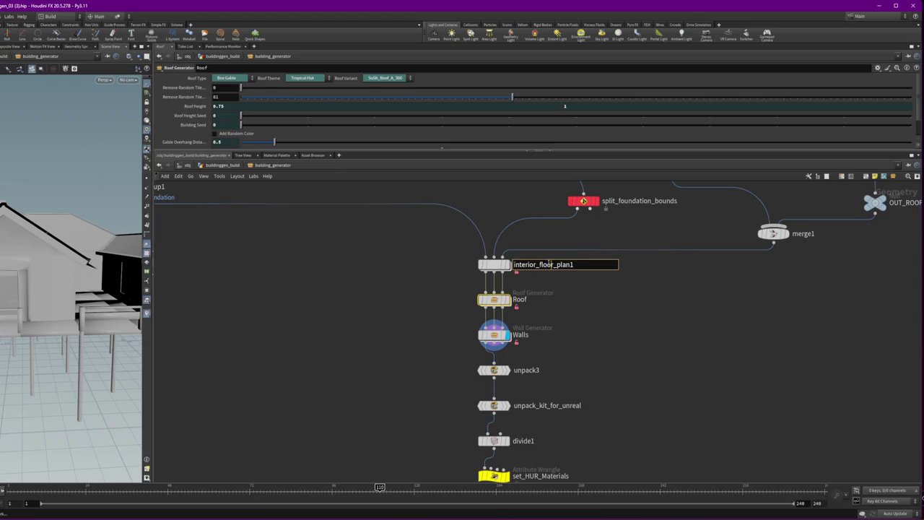
pyautogui.moveTo(533, 264); pyautogui.dragTo(575, 264)
pyautogui.press('BackSpace')
pyautogui.press('Return')
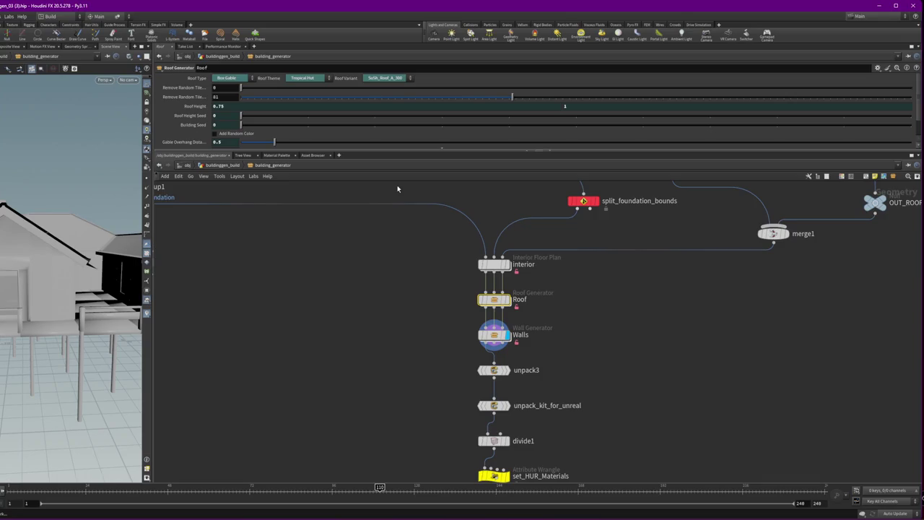
pyautogui.scroll(-2, 411, 326)
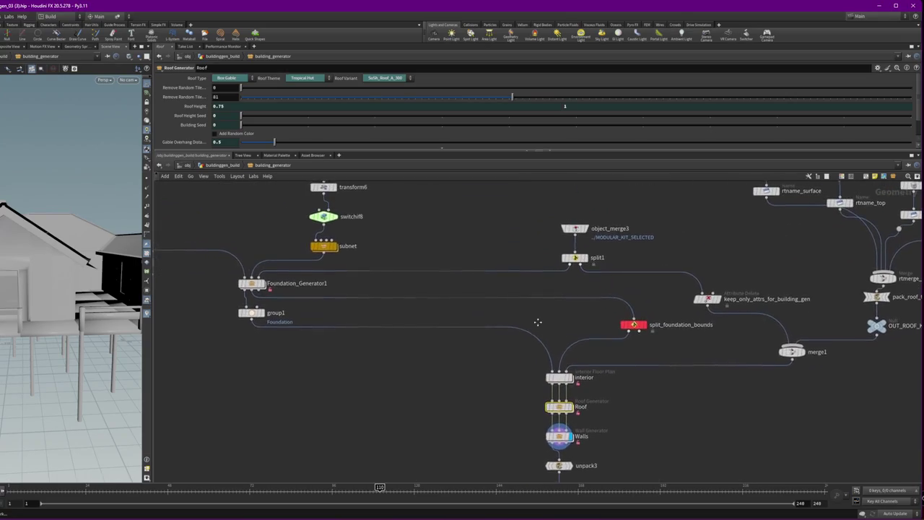
# Step: Nudge group1 slightly left in the network, then zoom out
pyautogui.moveTo(282, 323); pyautogui.dragTo(264, 324)
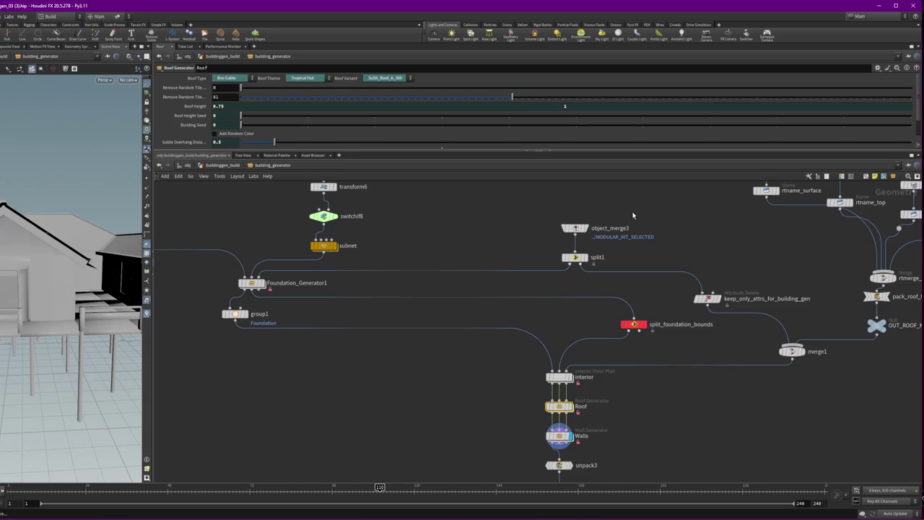
pyautogui.scroll(-10, 483, 390)
# Step: Lay out the 11-node main chain and split_foundation_bounds under their inputs
pyautogui.scroll(1, 485, 434)
pyautogui.moveTo(486, 464)
pyautogui.mouseDown()
pyautogui.moveTo(432, 316)
pyautogui.moveTo(432, 289)
pyautogui.mouseUp()
pyautogui.press('l')
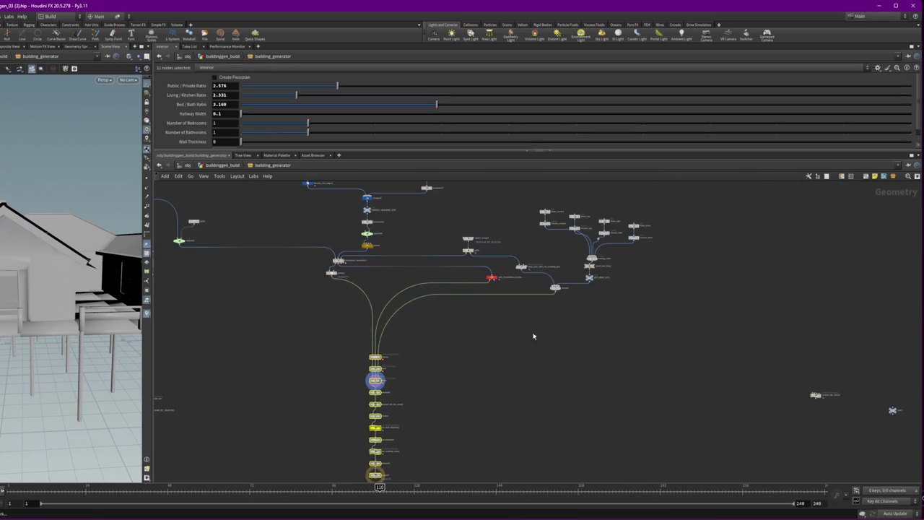
pyautogui.moveTo(491, 278)
pyautogui.mouseDown()
pyautogui.moveTo(384, 289)
pyautogui.moveTo(374, 277)
pyautogui.mouseUp()
pyautogui.moveTo(413, 393); pyautogui.dragTo(412, 359)
pyautogui.moveTo(355, 313); pyautogui.dragTo(426, 437)
pyautogui.moveTo(376, 346); pyautogui.dragTo(341, 340)
pyautogui.moveTo(463, 319)
pyautogui.mouseDown()
pyautogui.moveTo(440, 302)
pyautogui.moveTo(399, 375)
pyautogui.mouseUp()
# Step: Shift the object_merge and merge nodes left, cancelling a stray wire
pyautogui.moveTo(532, 347)
pyautogui.mouseDown()
pyautogui.moveTo(458, 324)
pyautogui.moveTo(395, 247)
pyautogui.mouseUp()
pyautogui.moveTo(409, 278); pyautogui.dragTo(332, 278)
pyautogui.moveTo(491, 315)
pyautogui.mouseDown()
pyautogui.moveTo(455, 297)
pyautogui.moveTo(364, 308)
pyautogui.mouseUp()
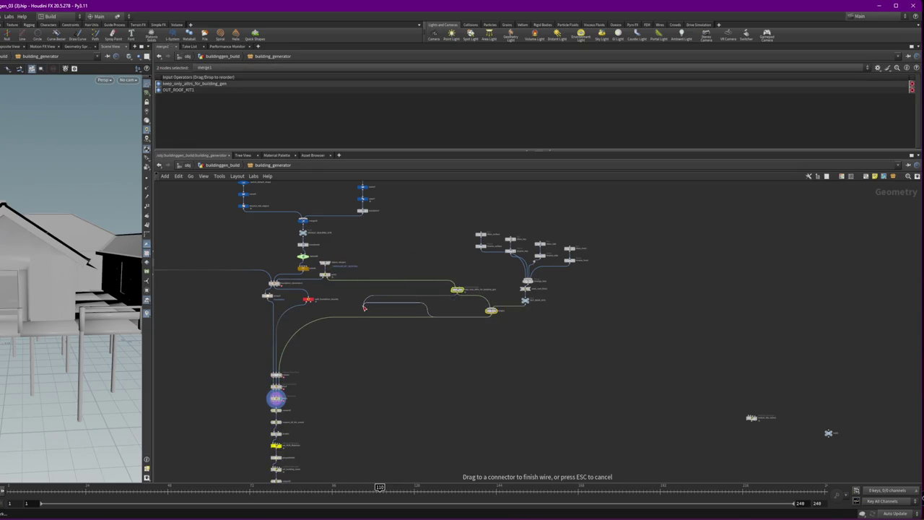
pyautogui.press('Escape')
pyautogui.moveTo(460, 295)
pyautogui.mouseDown()
pyautogui.moveTo(349, 300)
pyautogui.moveTo(383, 317)
pyautogui.moveTo(354, 322)
pyautogui.moveTo(359, 318)
pyautogui.mouseUp()
# Step: Move the roof-tile cluster near merge1 and line up the rtbox/rtname surface, front and side nodes
pyautogui.moveTo(621, 336)
pyautogui.mouseDown()
pyautogui.moveTo(541, 244)
pyautogui.moveTo(471, 229)
pyautogui.mouseUp()
pyautogui.moveTo(525, 301)
pyautogui.mouseDown()
pyautogui.moveTo(397, 306)
pyautogui.moveTo(433, 300)
pyautogui.moveTo(372, 229)
pyautogui.mouseUp()
pyautogui.click(432, 283)
pyautogui.scroll(4, 403, 284)
pyautogui.moveTo(408, 260); pyautogui.dragTo(408, 268)
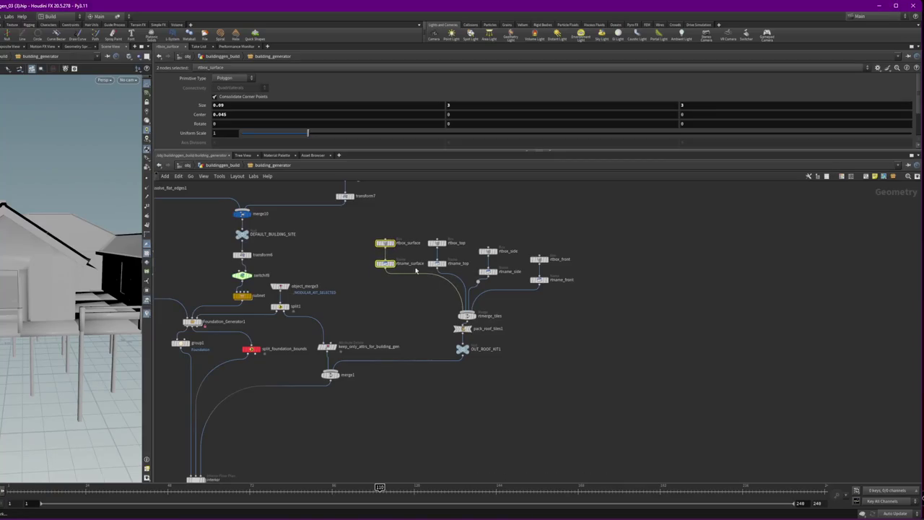
pyautogui.moveTo(626, 318); pyautogui.dragTo(507, 224)
pyautogui.click(471, 280)
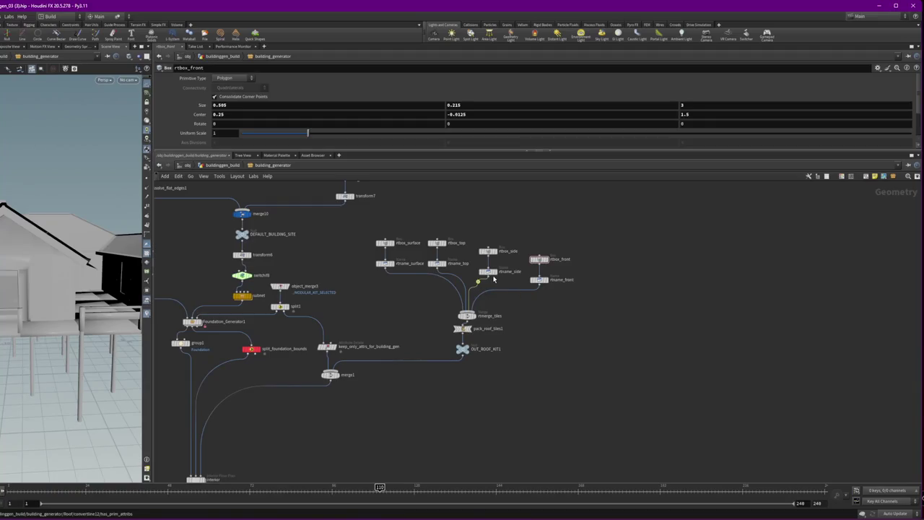
pyautogui.moveTo(518, 235)
pyautogui.mouseDown()
pyautogui.moveTo(478, 279)
pyautogui.moveTo(483, 263)
pyautogui.mouseUp()
pyautogui.moveTo(571, 249)
pyautogui.mouseDown()
pyautogui.moveTo(533, 287)
pyautogui.moveTo(534, 266)
pyautogui.mouseUp()
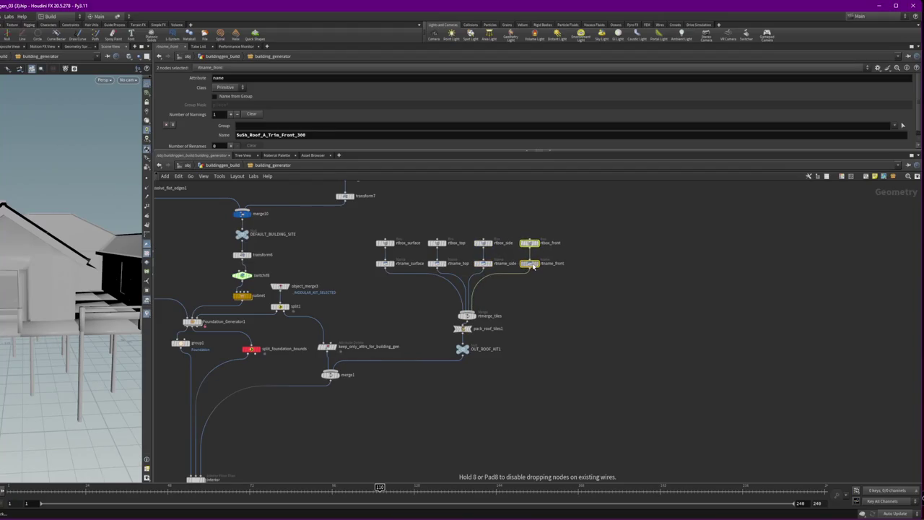
# Step: Position pack_roof_tiles1 and OUT_ROOF_KIT1, and wire OUT_ROOF_KIT1's output into merge1
pyautogui.moveTo(496, 367)
pyautogui.mouseDown()
pyautogui.moveTo(457, 325)
pyautogui.moveTo(468, 354)
pyautogui.mouseUp()
pyautogui.click(469, 355)
pyautogui.click(468, 357)
pyautogui.moveTo(468, 355); pyautogui.dragTo(328, 380)
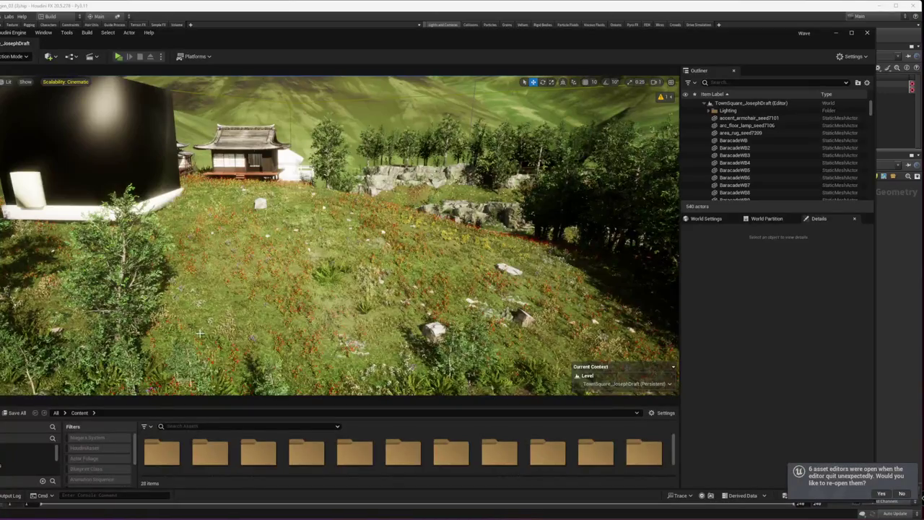
# Step: Drag sop_BuildingGen from the enlarged Content Browser into the level and move it onto the grass
pyautogui.moveTo(164, 396); pyautogui.dragTo(163, 225)
pyautogui.moveTo(302, 436); pyautogui.dragTo(283, 155)
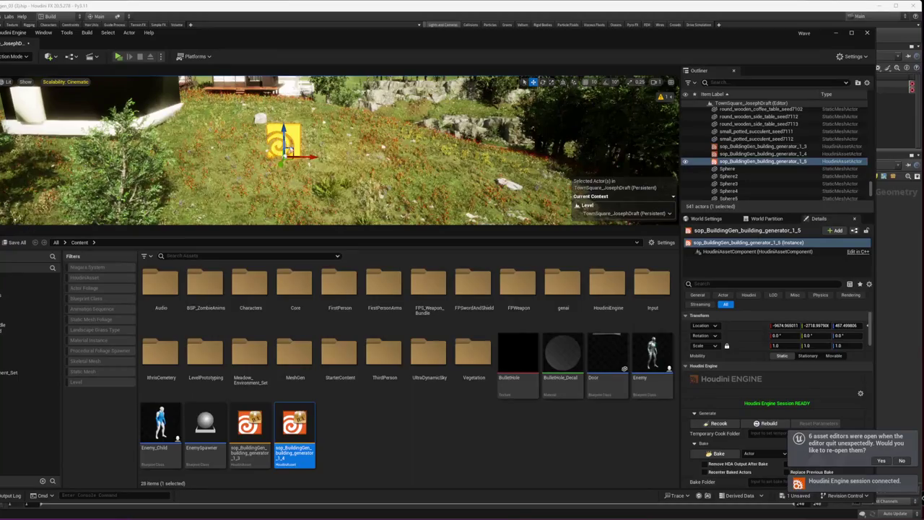
pyautogui.moveTo(286, 148); pyautogui.dragTo(305, 124)
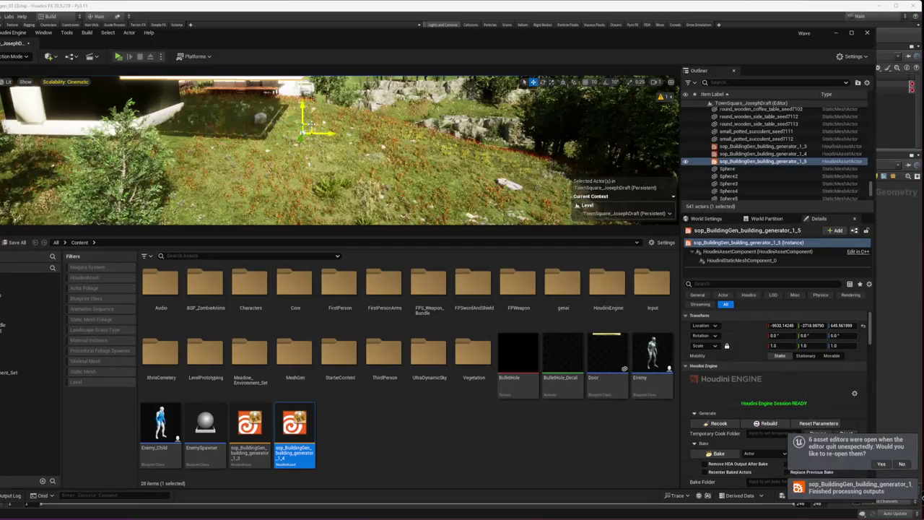
pyautogui.moveTo(311, 124); pyautogui.dragTo(321, 163)
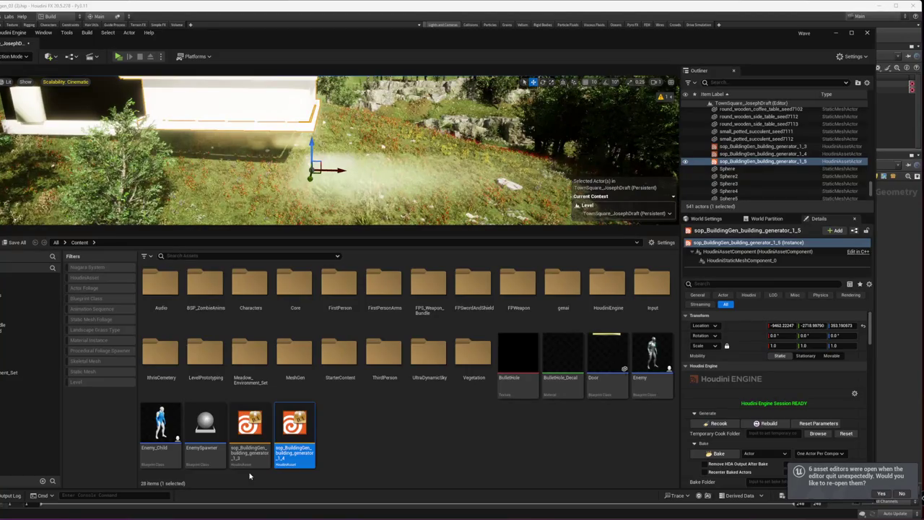
# Step: Frame the house, make it U Shape on pier-and-beam stilts, and raise site size to about 14.9
pyautogui.press('f')
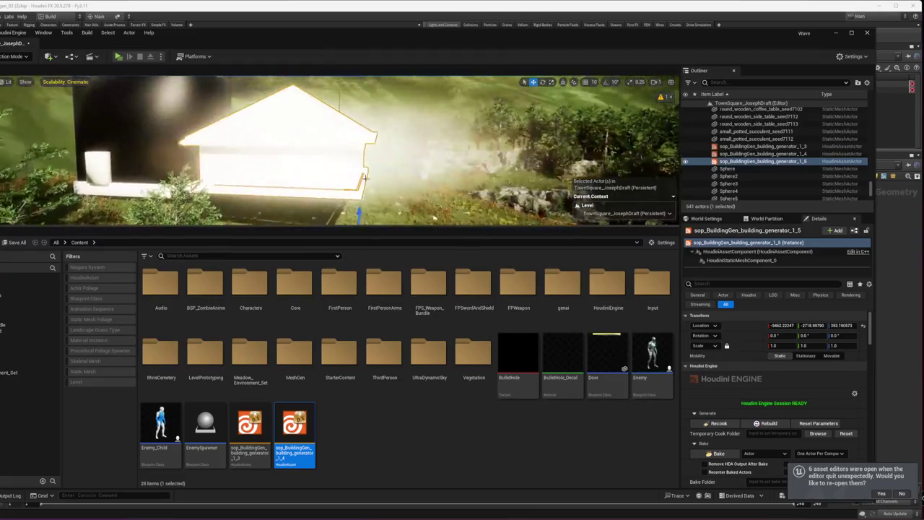
pyautogui.scroll(-10, 751, 403)
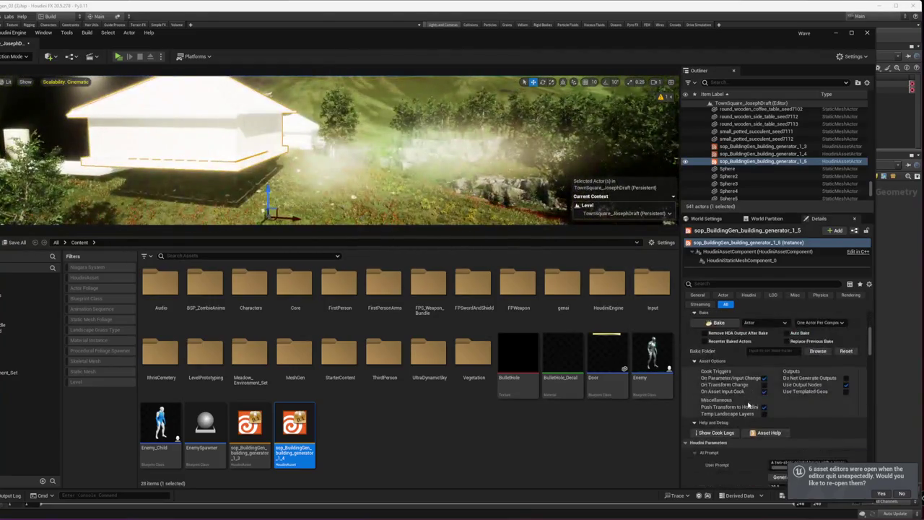
pyautogui.click(781, 372)
pyautogui.click(773, 388)
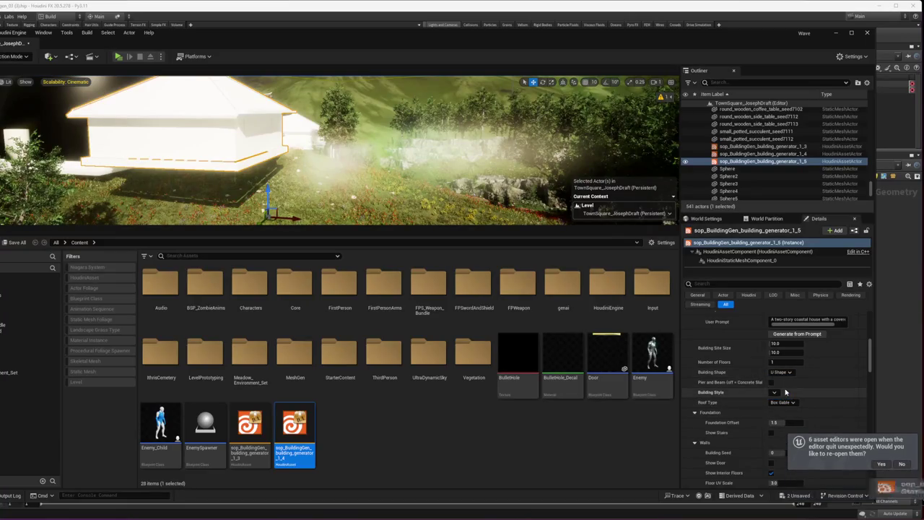
pyautogui.click(772, 383)
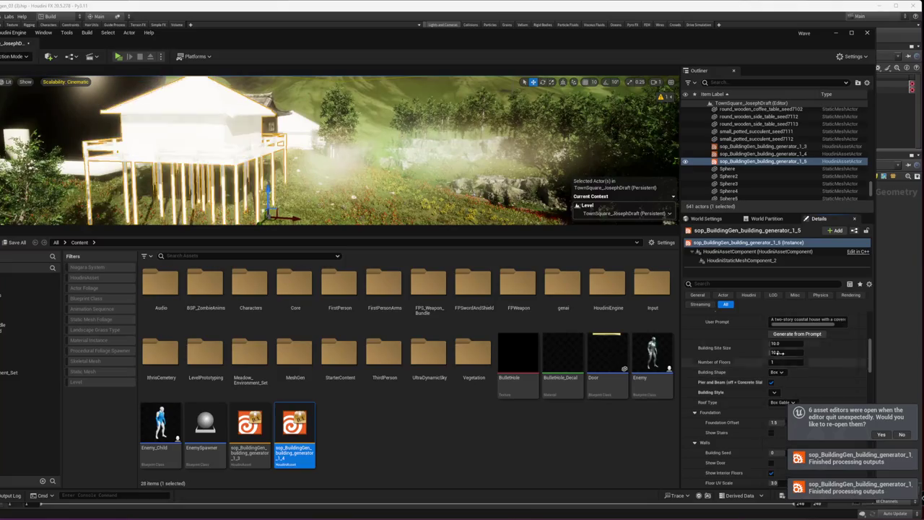
pyautogui.moveTo(774, 352); pyautogui.dragTo(775, 345)
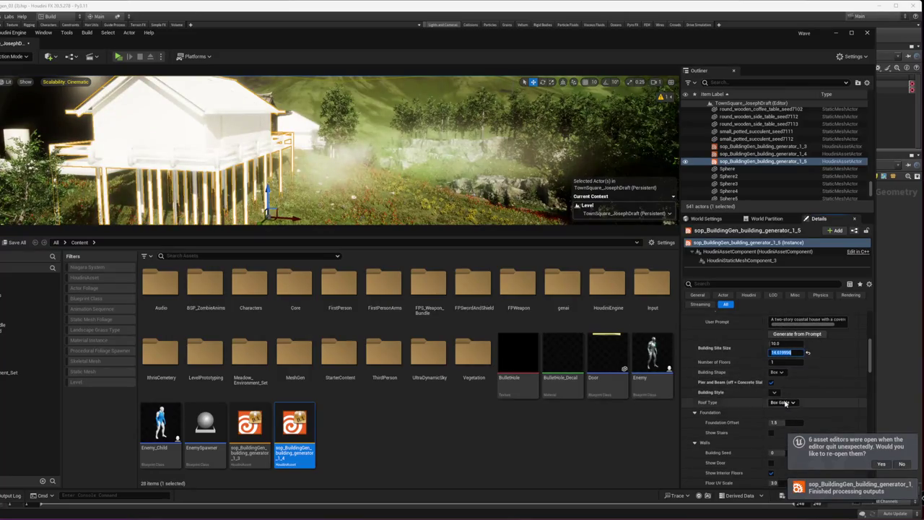
# Step: Switch the building shape from U Shape to L Shape and enlarge the level viewport
pyautogui.click(778, 372)
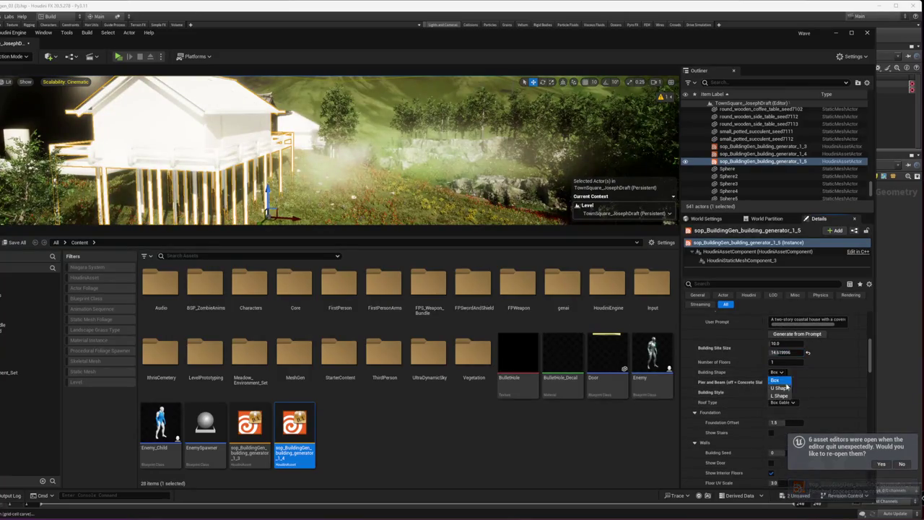
pyautogui.click(786, 389)
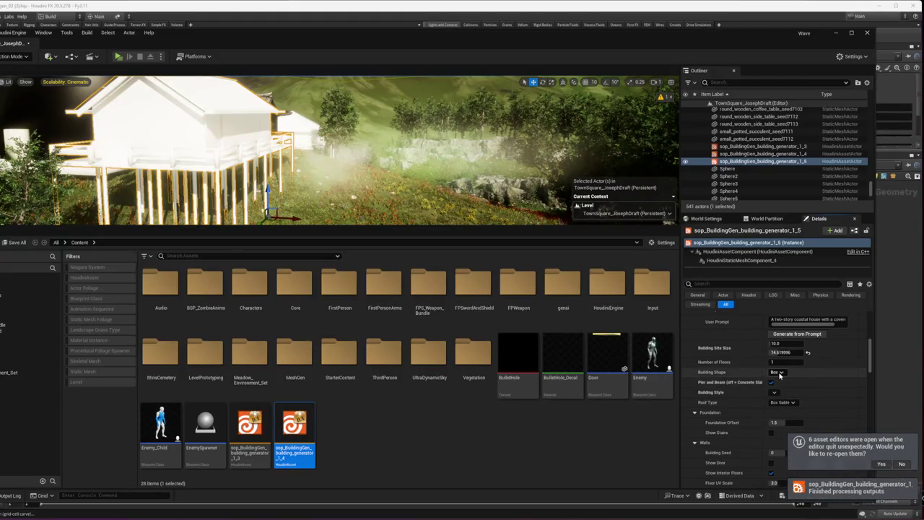
pyautogui.click(780, 373)
pyautogui.click(779, 396)
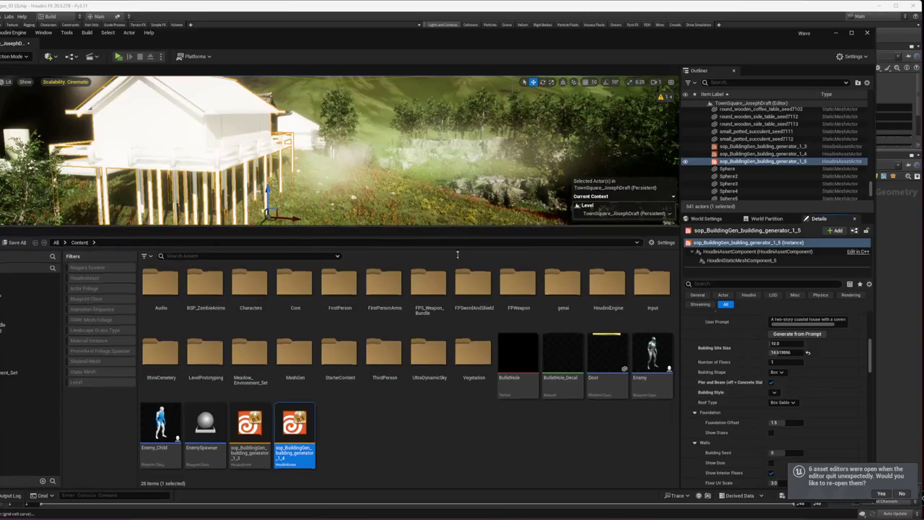
pyautogui.moveTo(458, 242); pyautogui.dragTo(458, 366)
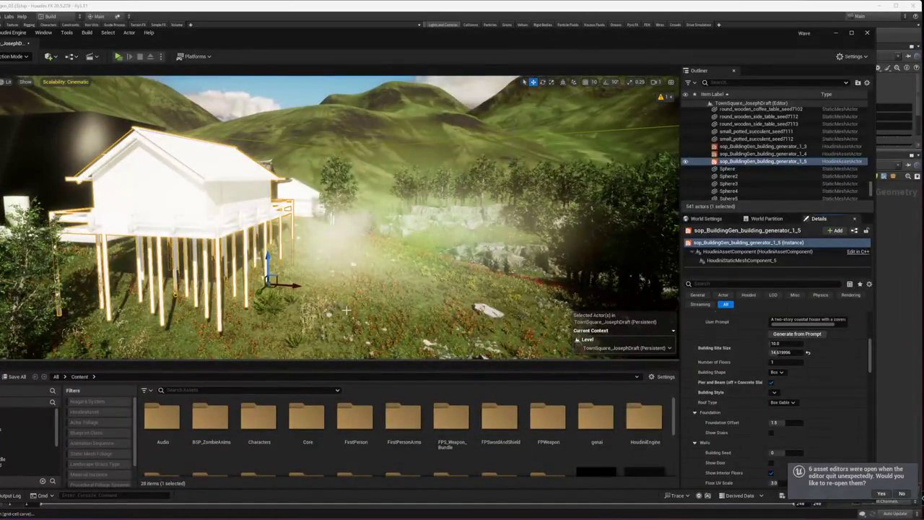
# Step: Back in Houdini, view PROXY_KIT, go up to buildinggen_build, and orbit around the stilt house
pyautogui.hotkey('alt', 'Tab')
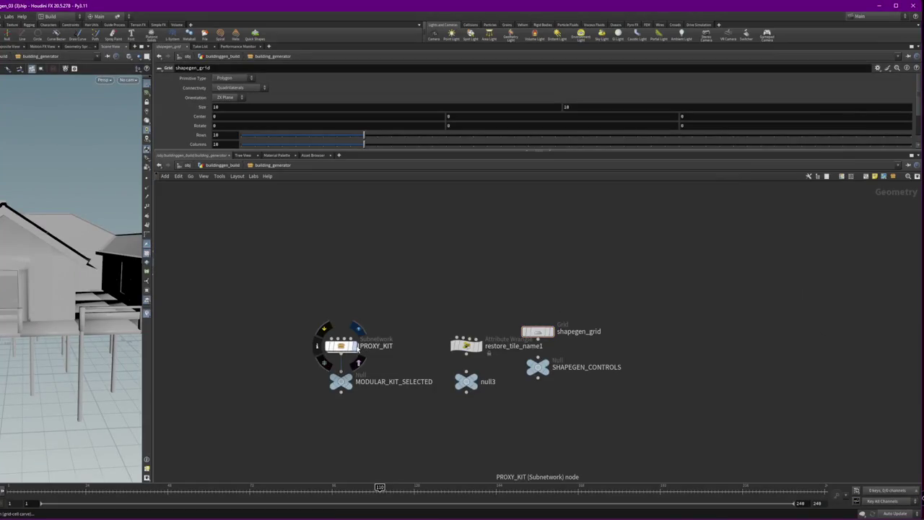
pyautogui.click(354, 346)
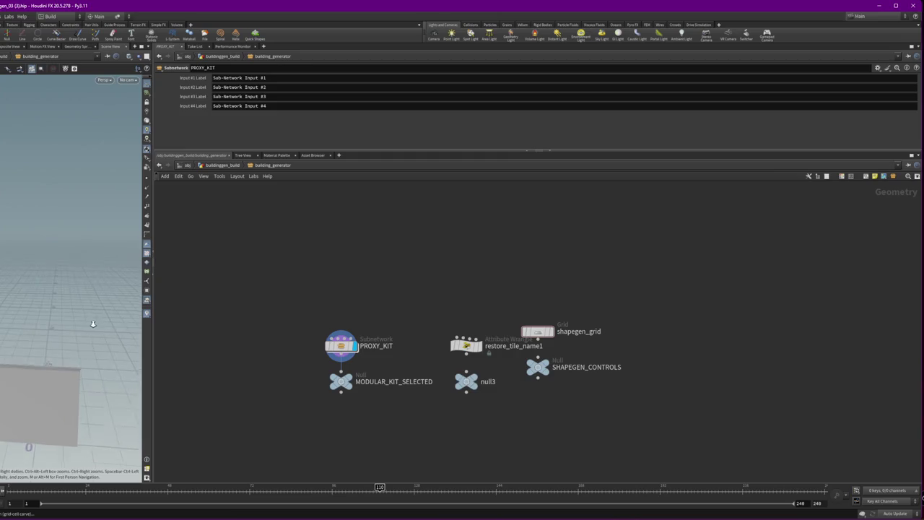
pyautogui.moveTo(441, 301); pyautogui.dragTo(489, 352)
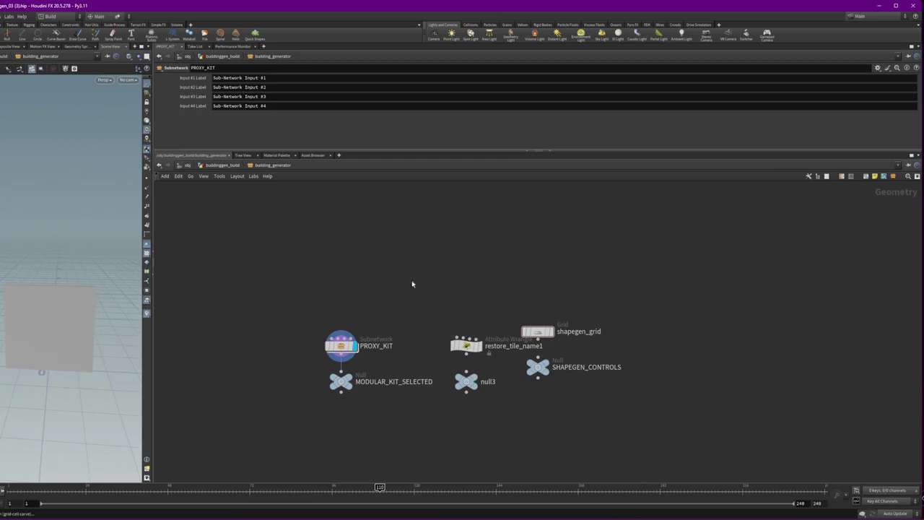
pyautogui.click(223, 165)
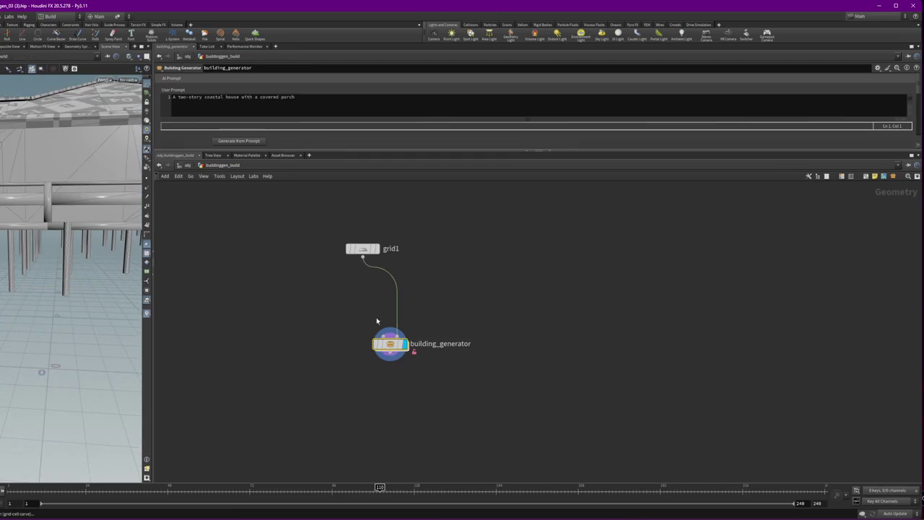
pyautogui.moveTo(101, 274)
pyautogui.mouseDown()
pyautogui.moveTo(65, 245)
pyautogui.moveTo(192, 273)
pyautogui.moveTo(163, 264)
pyautogui.mouseUp()
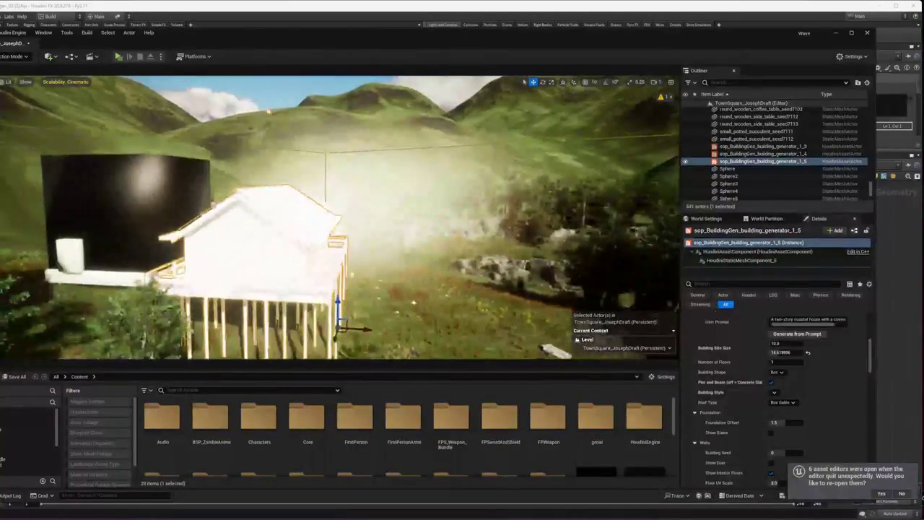
# Step: Decline reopening the asset editors and set viewport Scalability to High
pyautogui.click(902, 494)
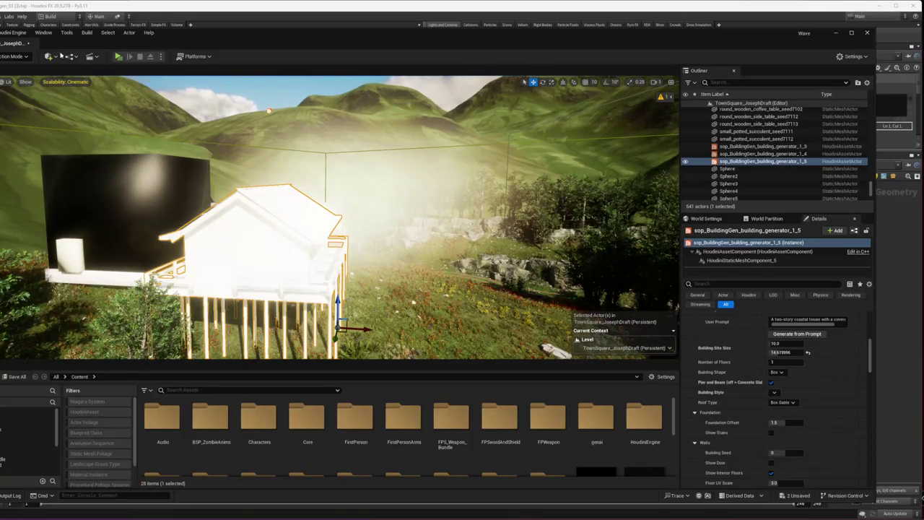
pyautogui.click(58, 81)
pyautogui.click(153, 103)
# Step: Fly the camera past the house into the trees and start Play-in-Editor
pyautogui.moveTo(269, 110); pyautogui.dragTo(249, 62)
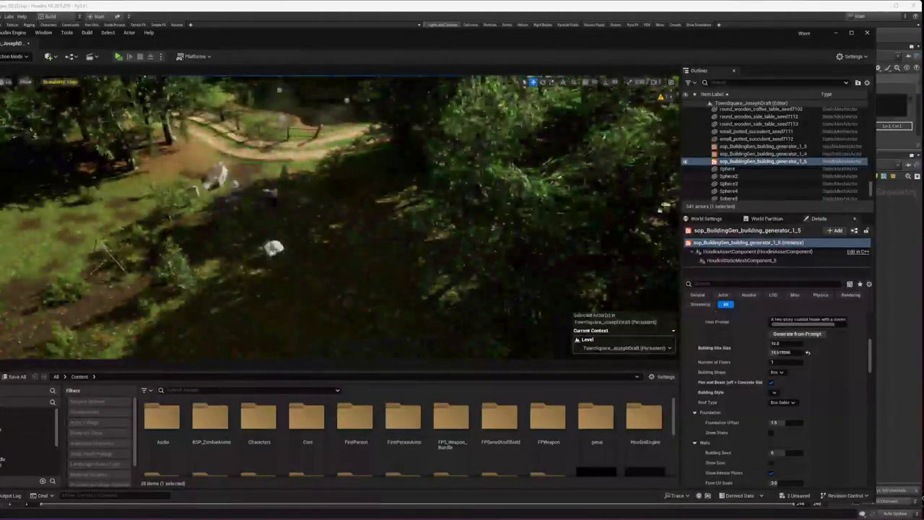
pyautogui.rightClick(282, 278)
pyautogui.click(324, 268)
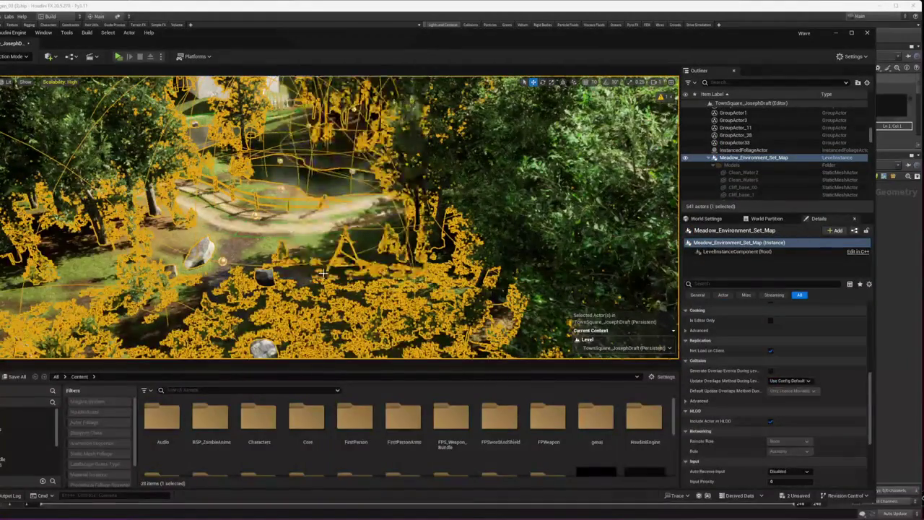
pyautogui.hotkey('alt', 'p')
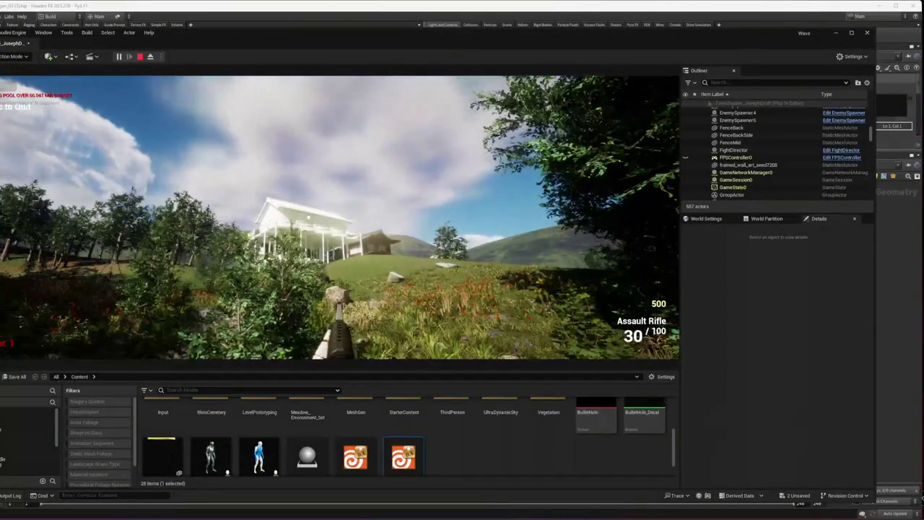
# Step: Walk the player forward to the stilt house, then stop the play session
pyautogui.press('w')
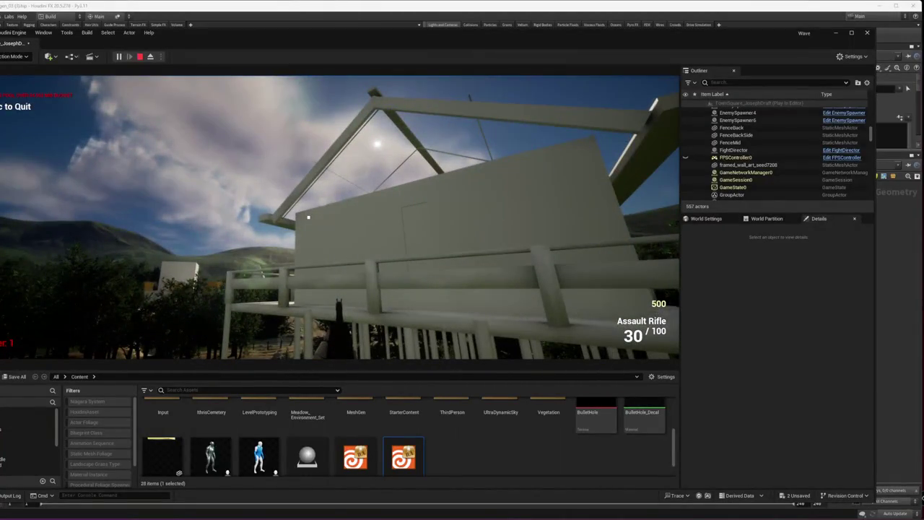
pyautogui.press('Escape')
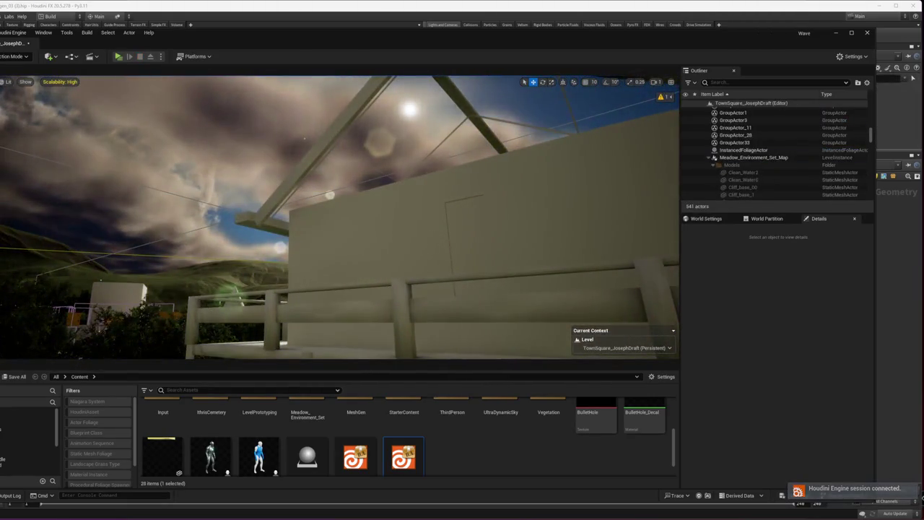
# Step: Select and frame the building generator actor, bake it to a static mesh, then reselect the live actor
pyautogui.click(433, 242)
pyautogui.press('f')
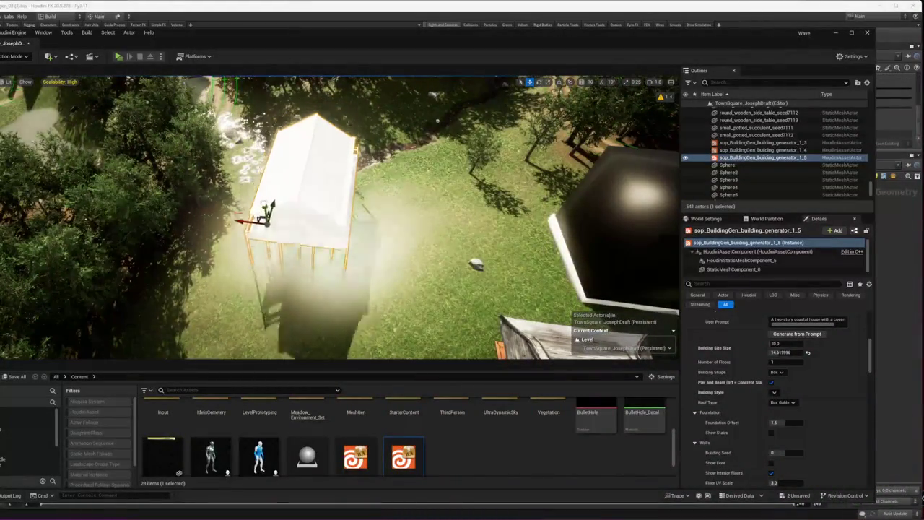
pyautogui.moveTo(463, 195); pyautogui.dragTo(463, 195)
pyautogui.scroll(5, 722, 390)
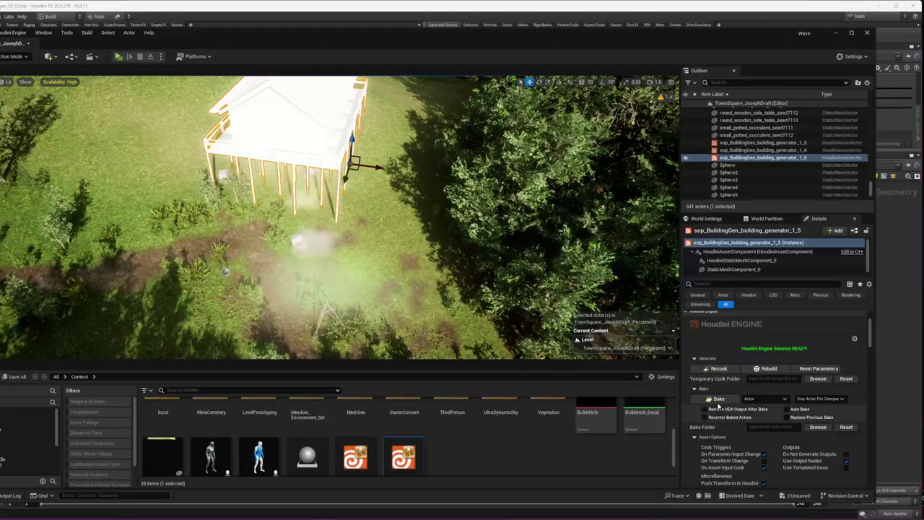
pyautogui.click(715, 398)
pyautogui.moveTo(447, 135); pyautogui.dragTo(447, 135)
pyautogui.moveTo(366, 170); pyautogui.dragTo(366, 170)
pyautogui.moveTo(407, 241); pyautogui.dragTo(407, 241)
pyautogui.hotkey('ctrl', 'z')
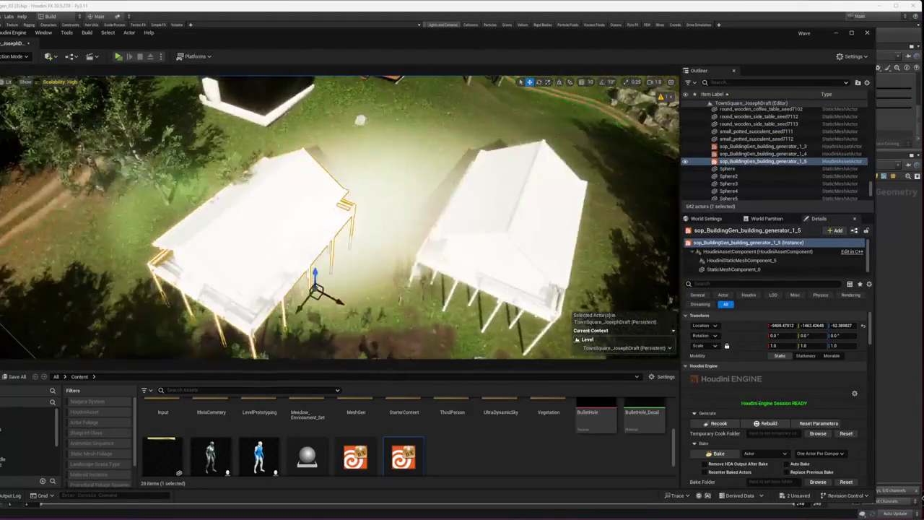
# Step: Rotate the building about 46 degrees and set its Building Site Size value to 8
pyautogui.press('e')
pyautogui.moveTo(310, 321)
pyautogui.mouseDown()
pyautogui.moveTo(352, 296)
pyautogui.moveTo(361, 310)
pyautogui.mouseUp()
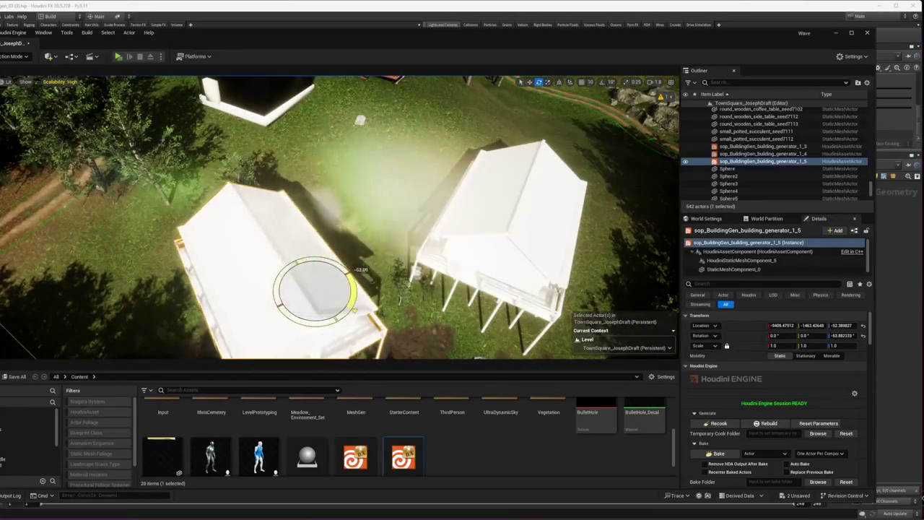
pyautogui.scroll(-5, 781, 436)
pyautogui.click(785, 390)
pyautogui.write('8')
pyautogui.press('Return')
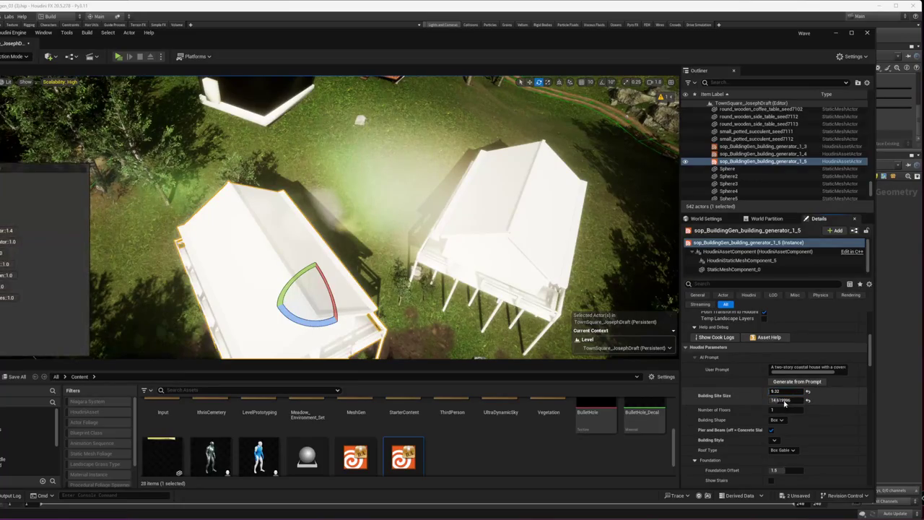
# Step: Adjust the Building Site Size to roughly 9.32 by 10.44 and reframe the house
pyautogui.moveTo(789, 391)
pyautogui.mouseDown()
pyautogui.moveTo(770, 391)
pyautogui.moveTo(770, 400)
pyautogui.mouseUp()
pyautogui.click(783, 391)
pyautogui.press('Return')
pyautogui.press('f')
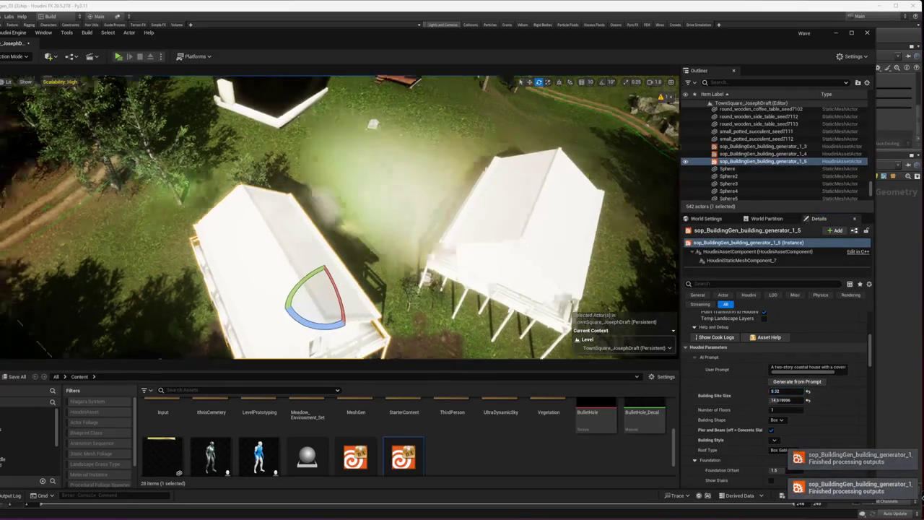
pyautogui.moveTo(773, 400); pyautogui.dragTo(804, 408)
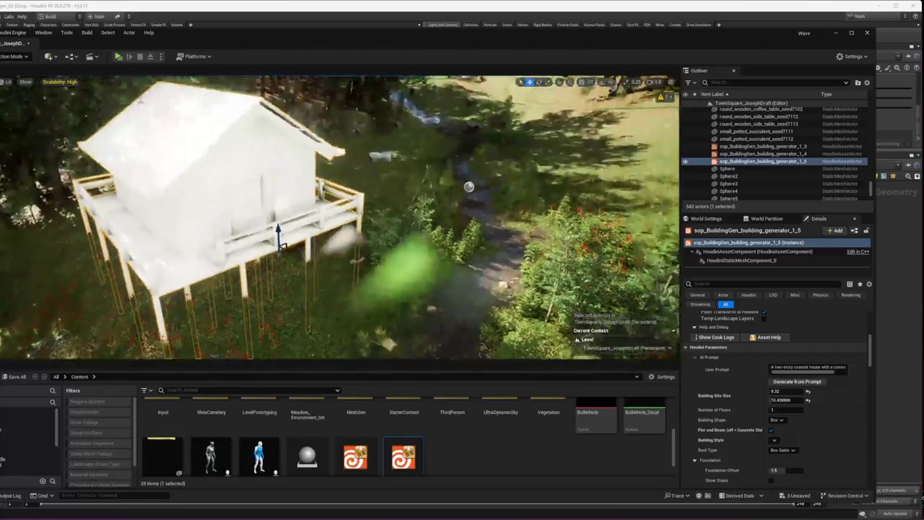
pyautogui.click(11, 83)
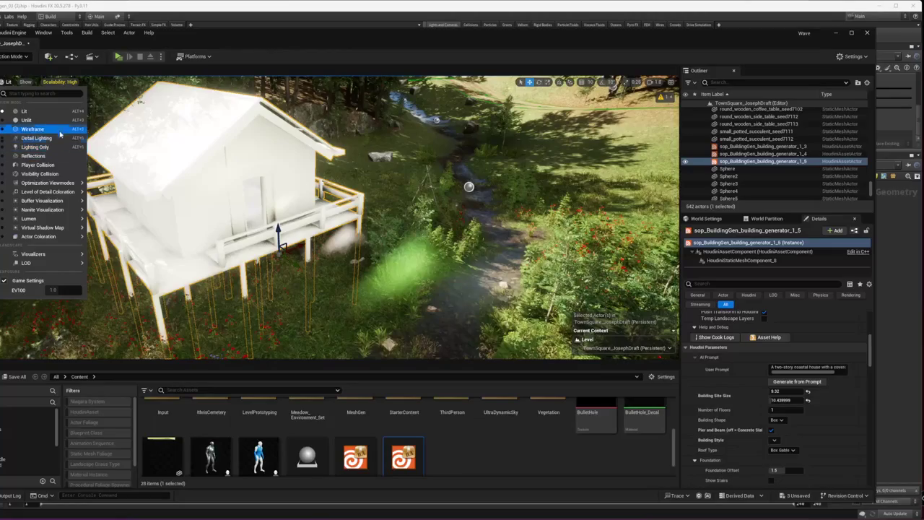
# Step: Switch the viewport to Wireframe and set the second site size dimension to 8.9
pyautogui.click(32, 129)
pyautogui.moveTo(193, 146); pyautogui.dragTo(194, 146)
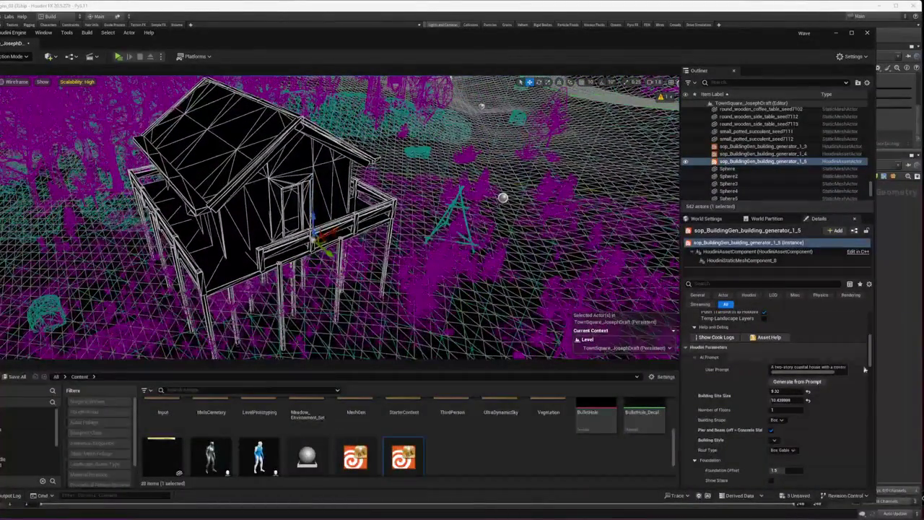
pyautogui.moveTo(788, 401)
pyautogui.mouseDown()
pyautogui.moveTo(809, 401)
pyautogui.moveTo(786, 408)
pyautogui.mouseUp()
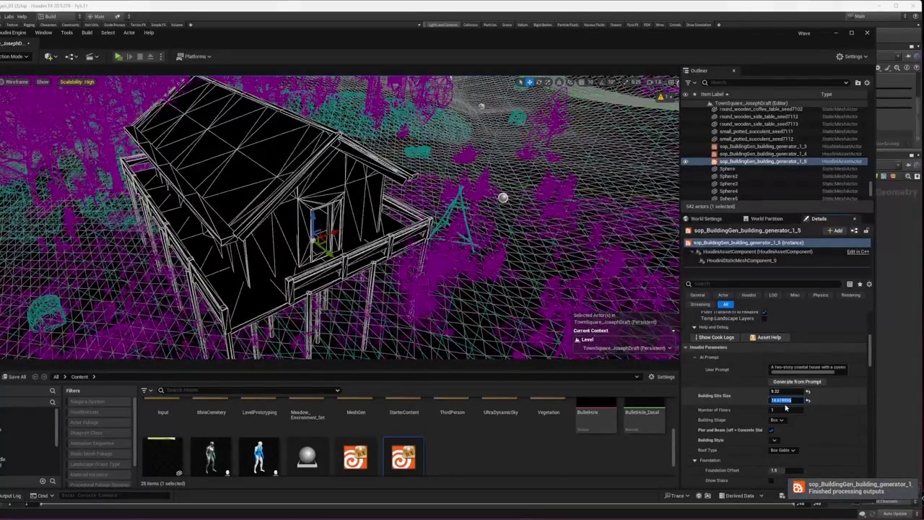
pyautogui.click(787, 400)
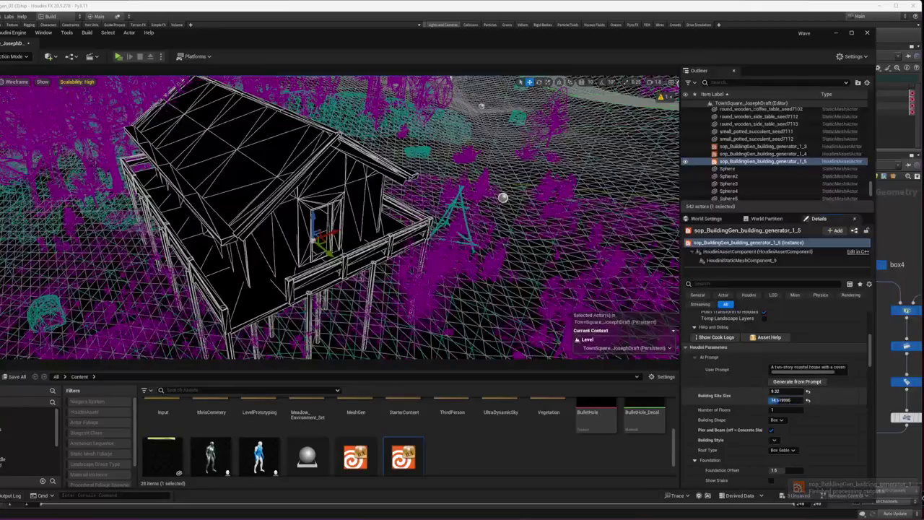
pyautogui.write('8.9')
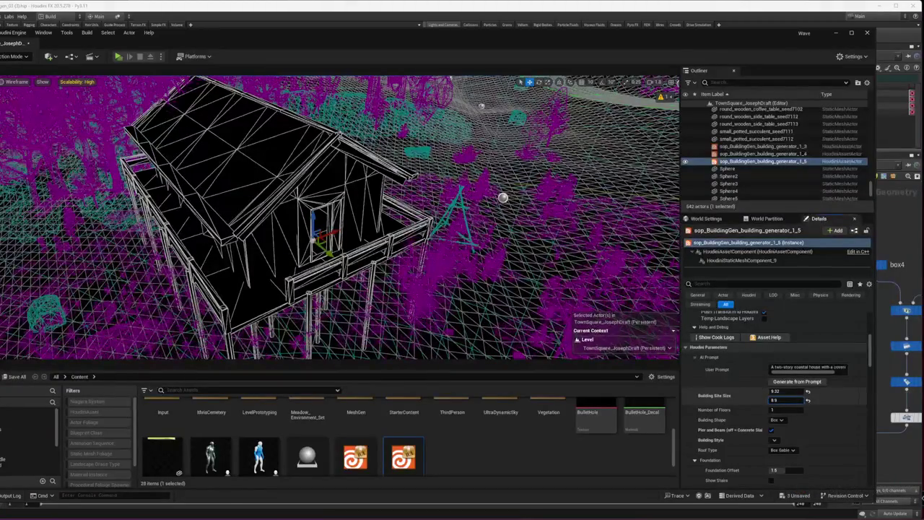
pyautogui.press('Return')
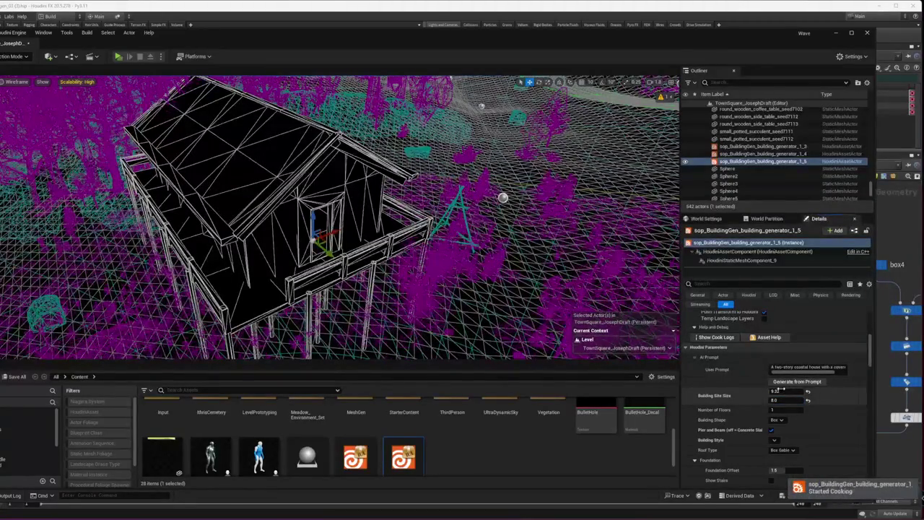
# Step: Widen the first site dimension to about 10.66 and scroll through the parameters
pyautogui.moveTo(783, 390); pyautogui.dragTo(872, 393)
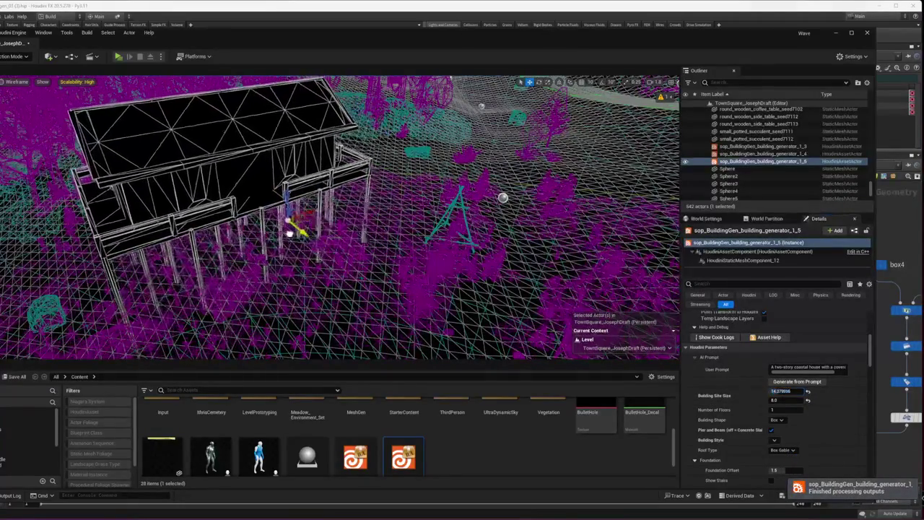
pyautogui.scroll(-4, 759, 408)
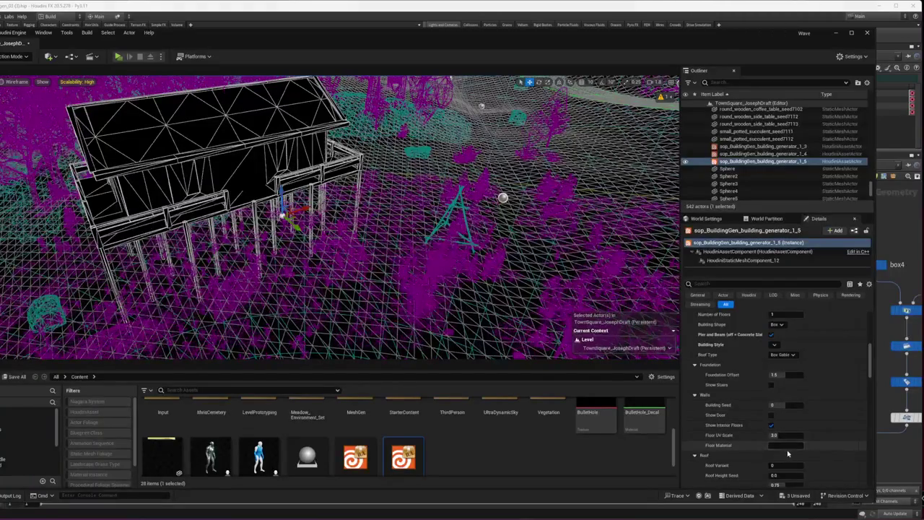
pyautogui.scroll(-5, 747, 452)
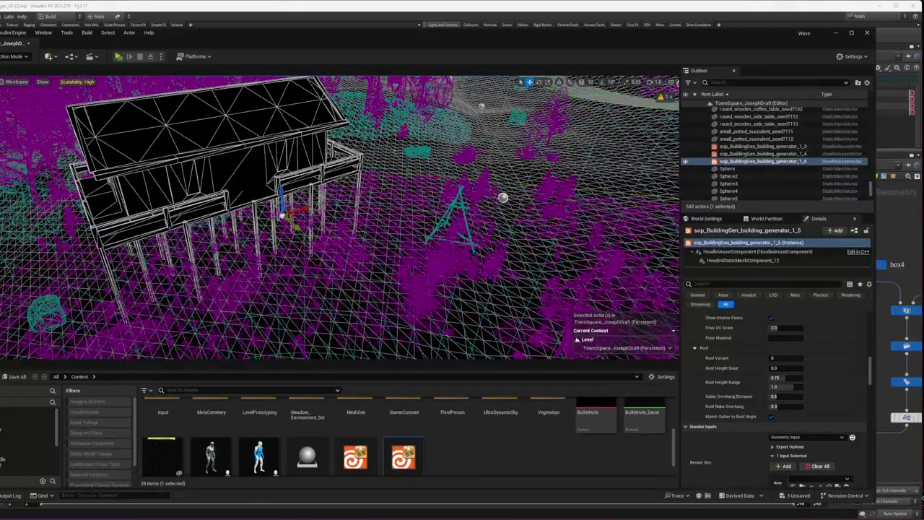
pyautogui.moveTo(112, 516)
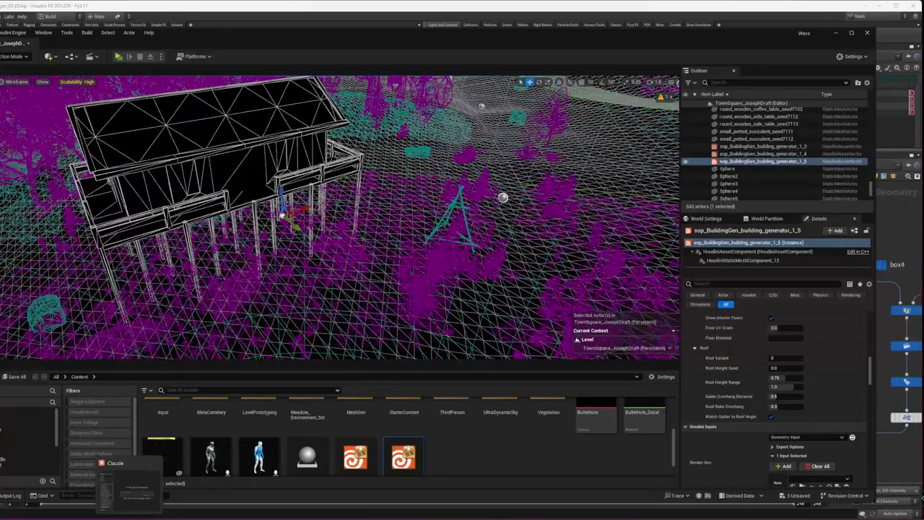